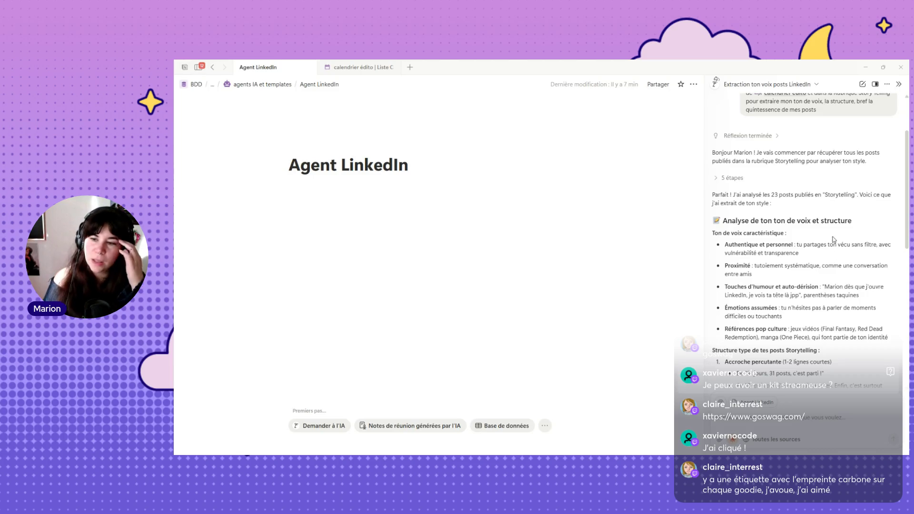
pyautogui.scroll(-2, 874, 333)
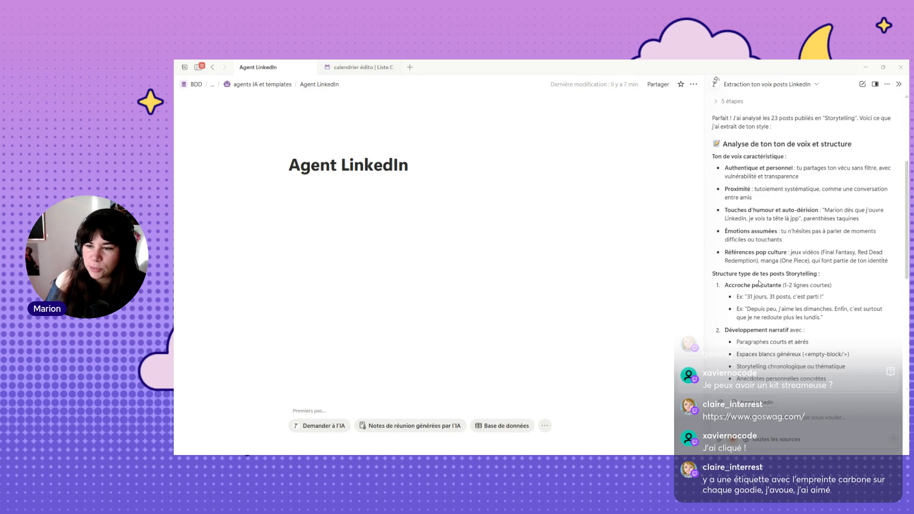
pyautogui.scroll(-2, 860, 270)
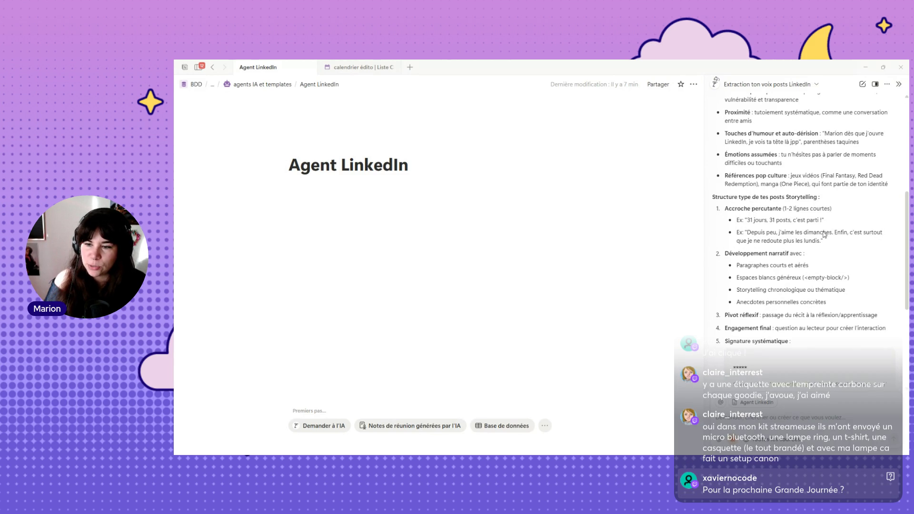
pyautogui.scroll(-2, 801, 290)
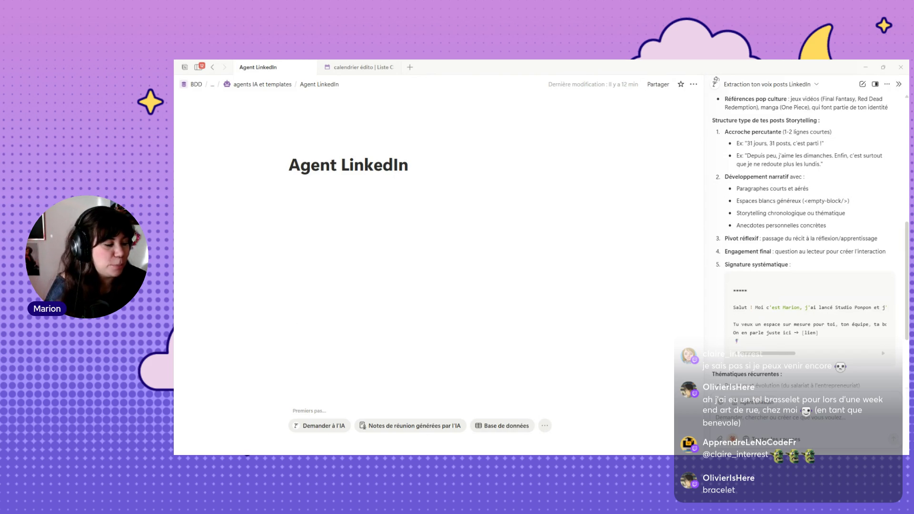
pyautogui.scroll(-3, 876, 315)
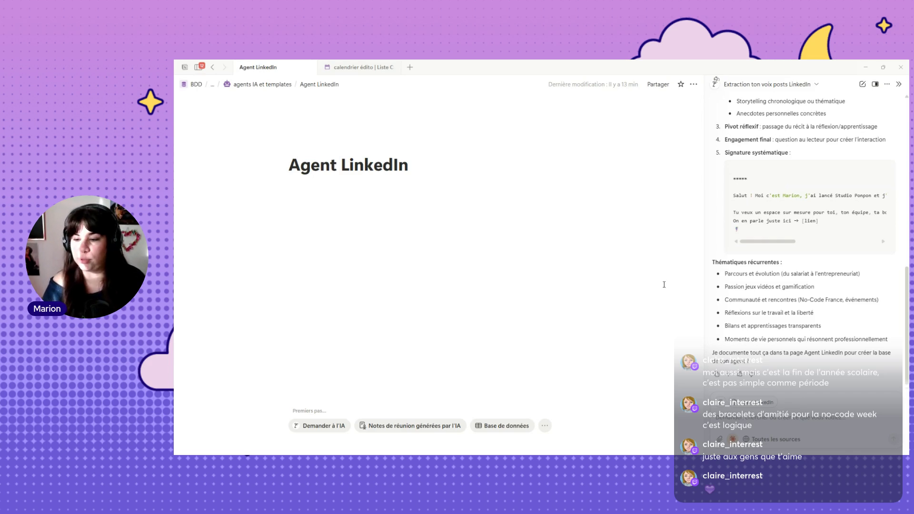
pyautogui.scroll(2, 787, 347)
pyautogui.scroll(-2, 786, 347)
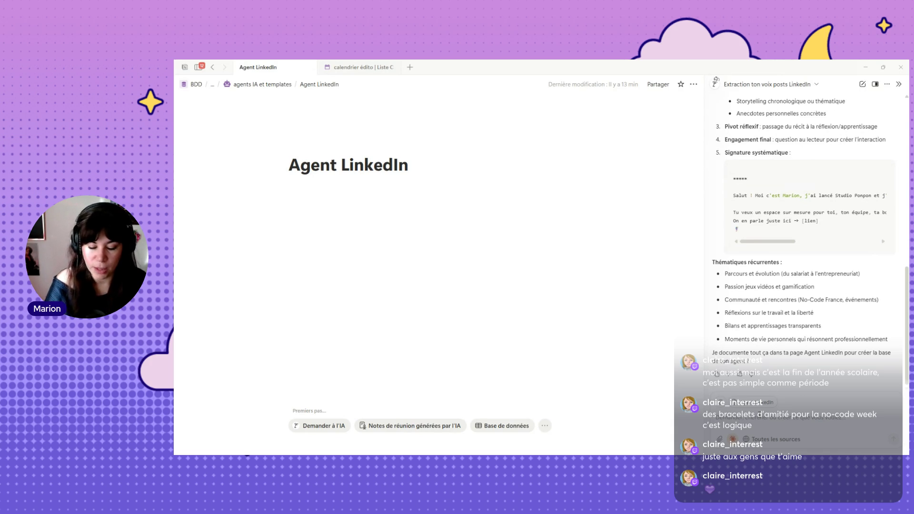
# Step: Paste the start of a reply to the assistant's offer to document the LinkedIn style analysis
pyautogui.hotkey('ctrl', 'v')
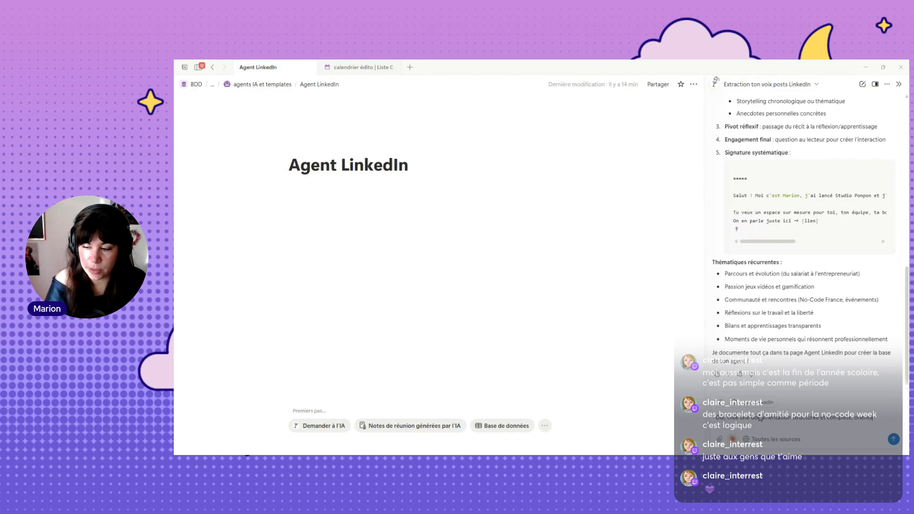
pyautogui.write('pour le moment')
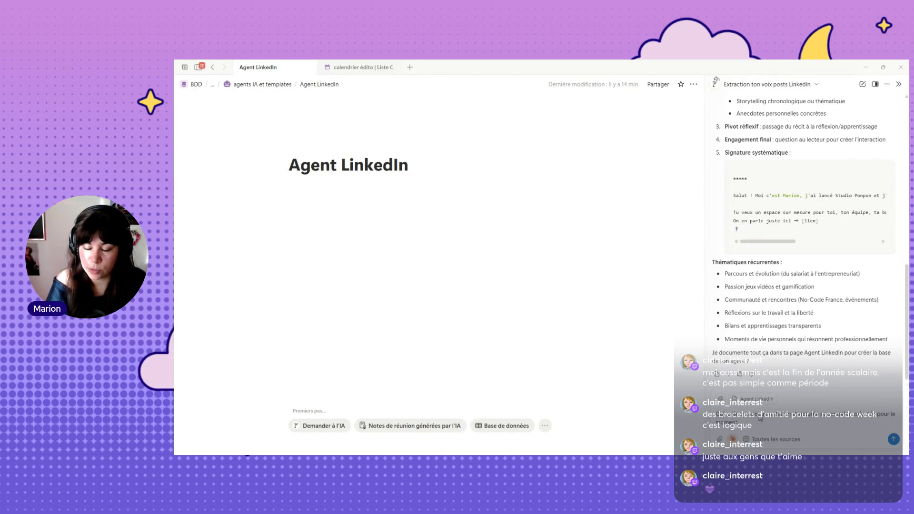
pyautogui.write('nt')
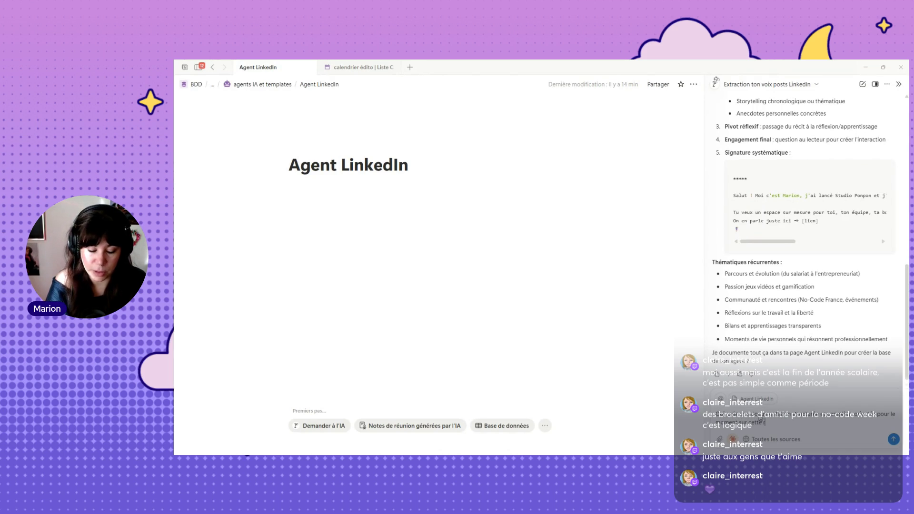
pyautogui.write('ique soit')
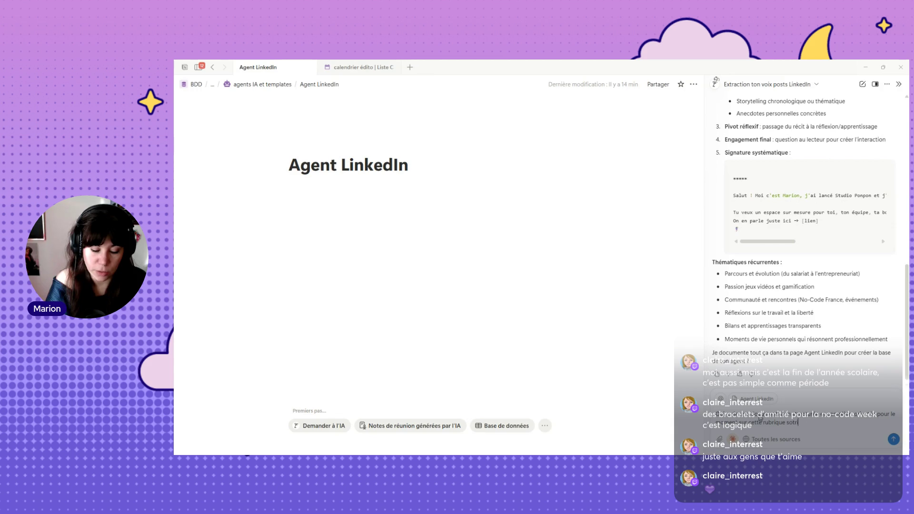
pyautogui.write(' telling')
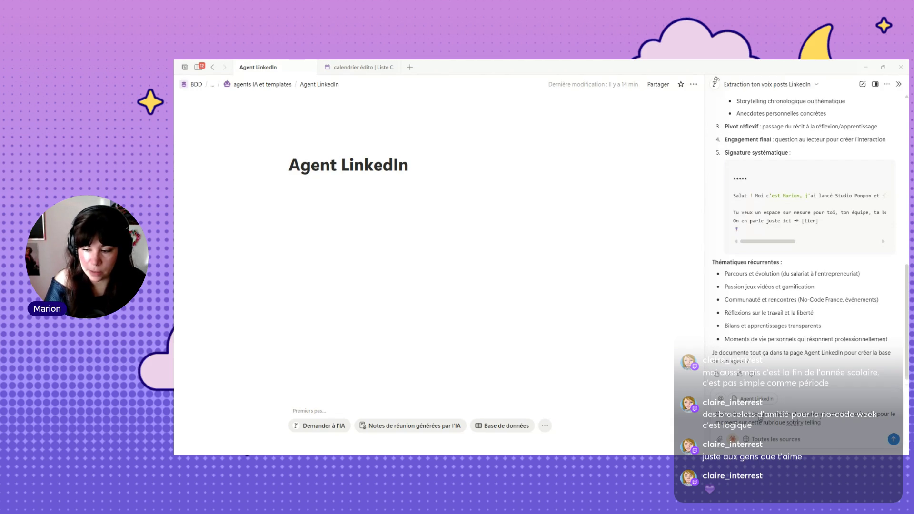
# Step: Send the request for structured Storytelling documentation so the AI fills the Agent LinkedIn page
pyautogui.press('Return')
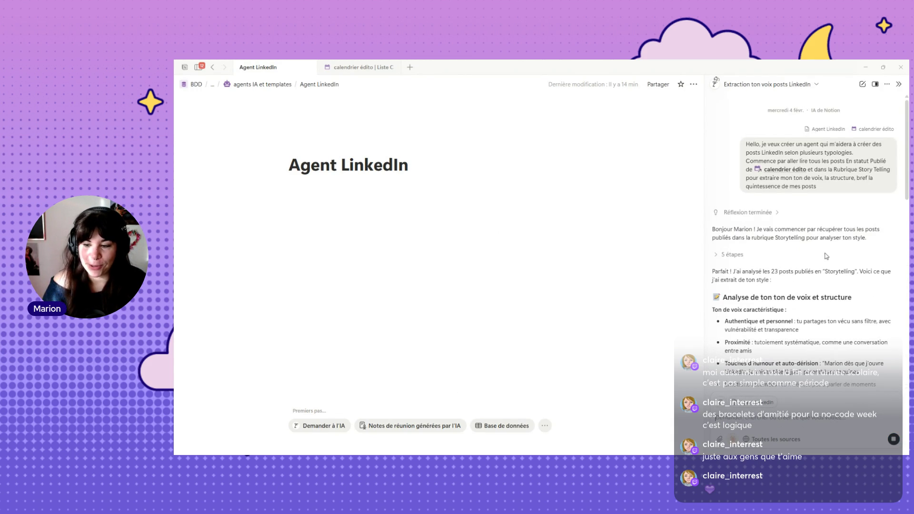
pyautogui.scroll(-10, 789, 339)
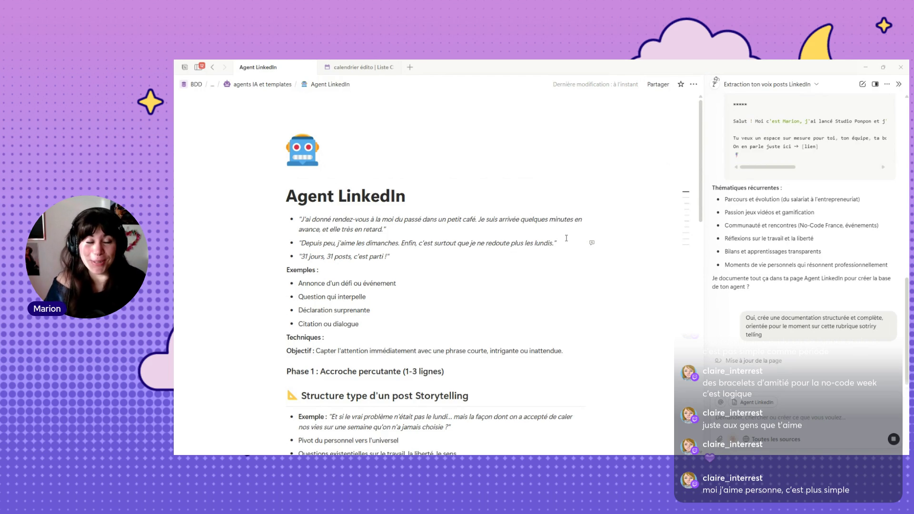
pyautogui.scroll(-2, 552, 238)
pyautogui.scroll(-2, 552, 238)
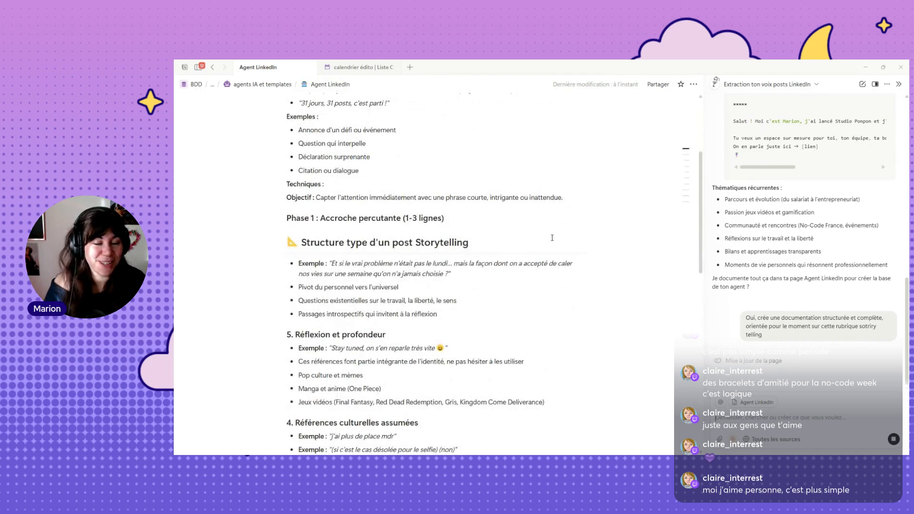
pyautogui.scroll(2, 552, 238)
pyautogui.scroll(2, 550, 241)
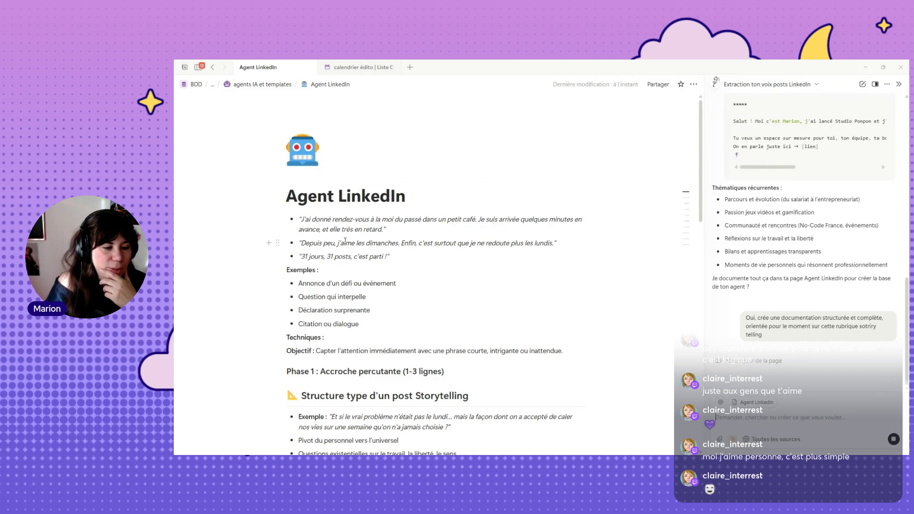
pyautogui.scroll(-1, 526, 290)
pyautogui.scroll(-2, 517, 286)
pyautogui.scroll(-1, 514, 285)
pyautogui.scroll(-1, 511, 287)
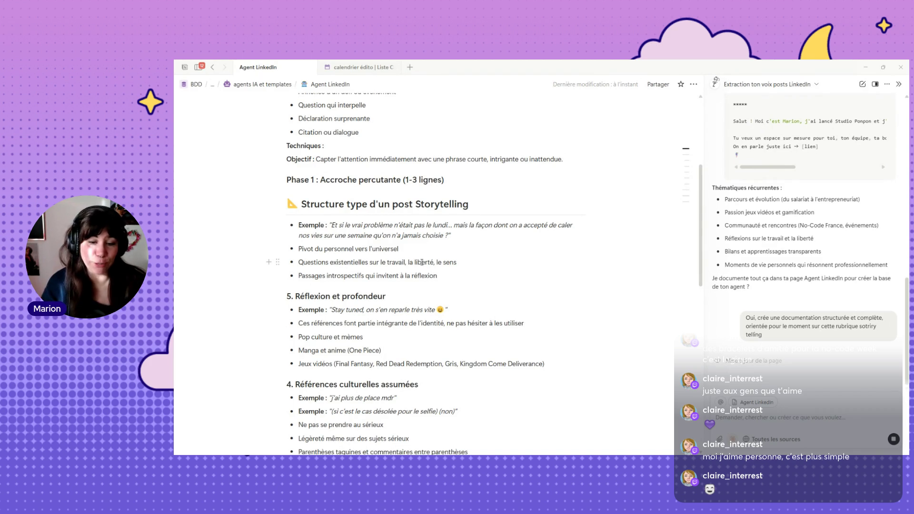
pyautogui.scroll(-3, 593, 257)
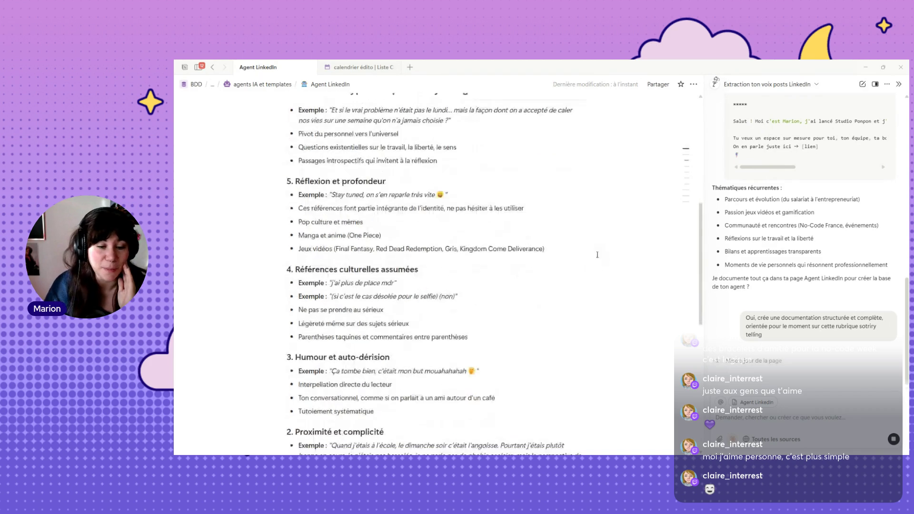
pyautogui.scroll(-1, 591, 251)
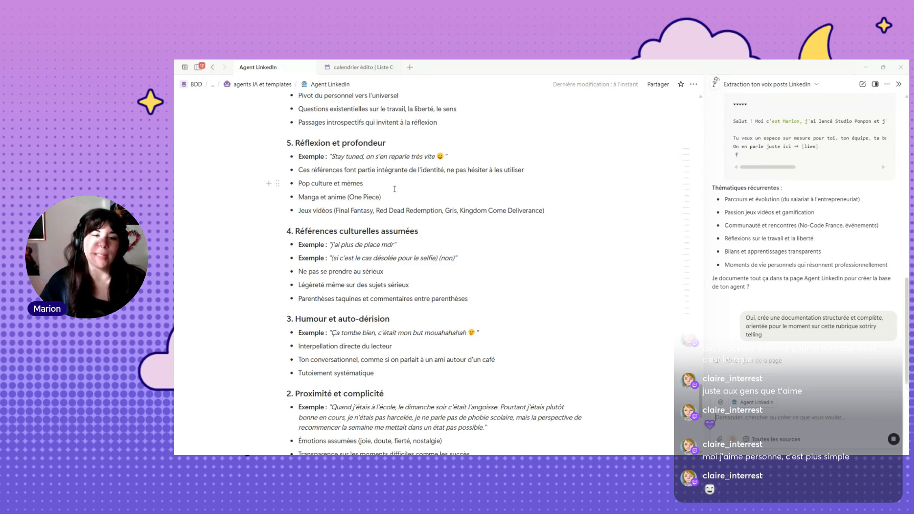
pyautogui.scroll(5, 394, 189)
pyautogui.scroll(3, 424, 233)
pyautogui.scroll(5, 425, 232)
pyautogui.scroll(5, 424, 232)
pyautogui.scroll(3, 448, 265)
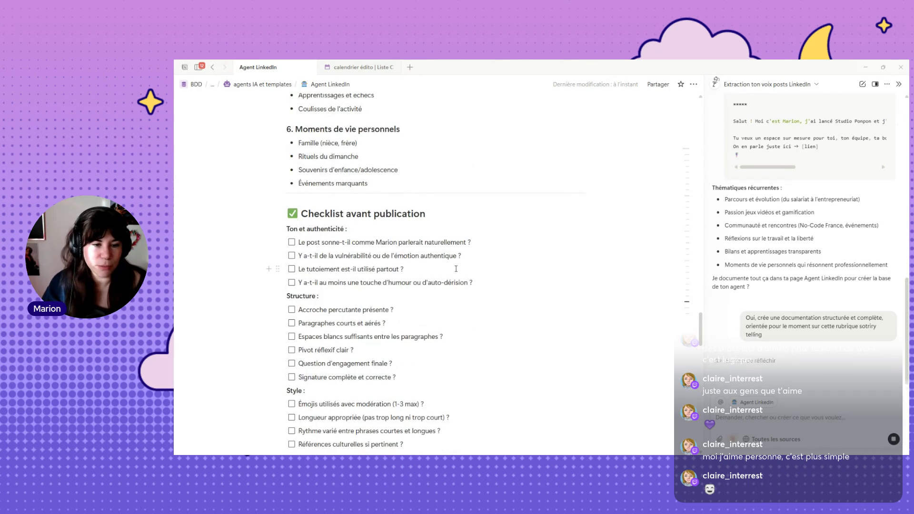
pyautogui.scroll(1, 493, 267)
pyautogui.scroll(3, 493, 268)
pyautogui.scroll(2, 493, 268)
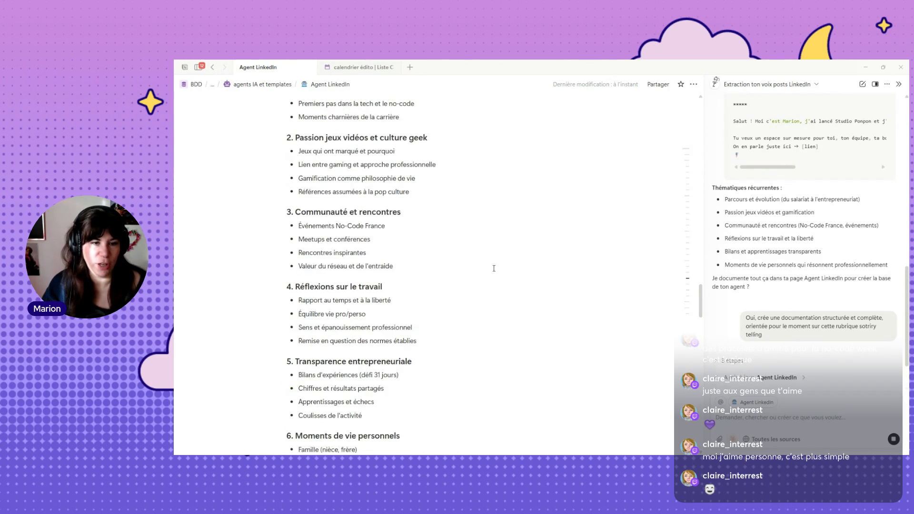
pyautogui.scroll(5, 494, 269)
pyautogui.scroll(5, 493, 268)
pyautogui.scroll(1, 493, 268)
pyautogui.scroll(3, 492, 265)
pyautogui.scroll(5, 492, 265)
pyautogui.scroll(5, 493, 264)
pyautogui.scroll(-5, 493, 265)
pyautogui.scroll(-2, 493, 263)
pyautogui.scroll(-5, 494, 263)
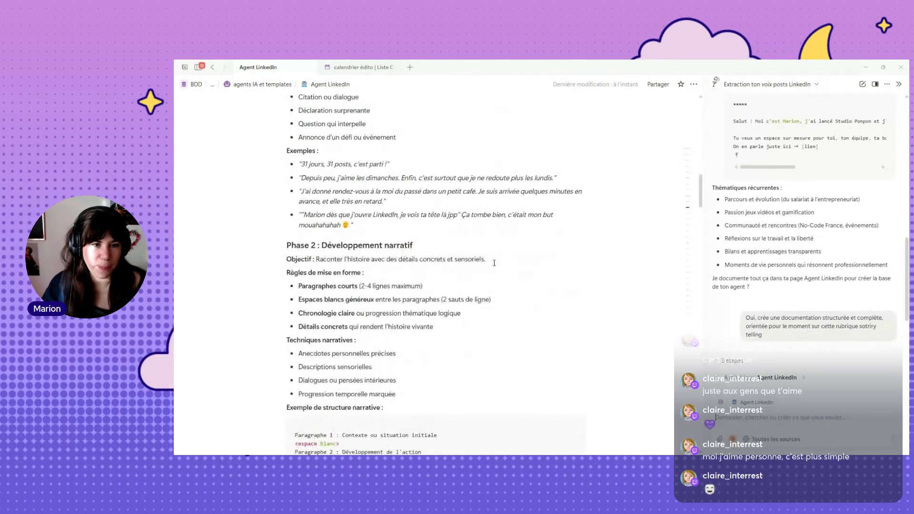
pyautogui.scroll(-1, 500, 264)
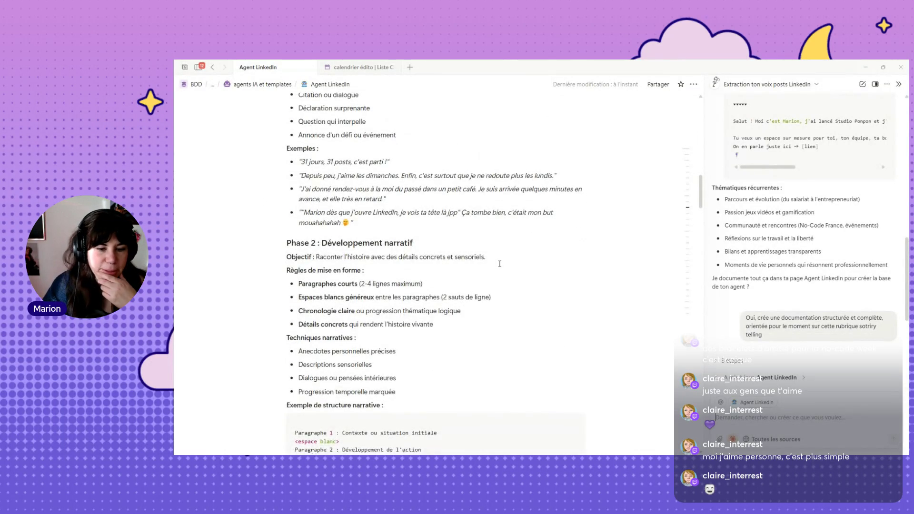
pyautogui.scroll(-2, 500, 263)
pyautogui.scroll(-1, 499, 263)
pyautogui.scroll(-1, 500, 264)
pyautogui.scroll(-1, 500, 264)
pyautogui.scroll(-1, 499, 264)
pyautogui.moveTo(436, 270)
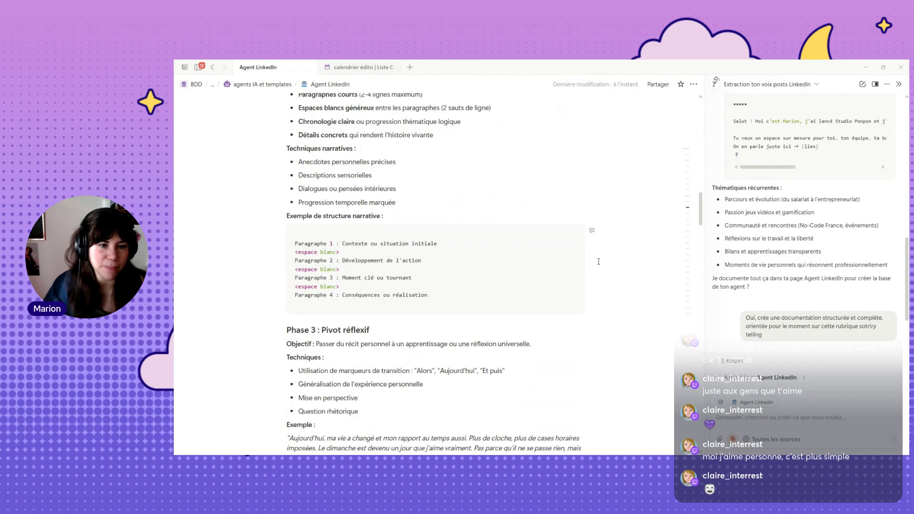
pyautogui.scroll(-3, 598, 261)
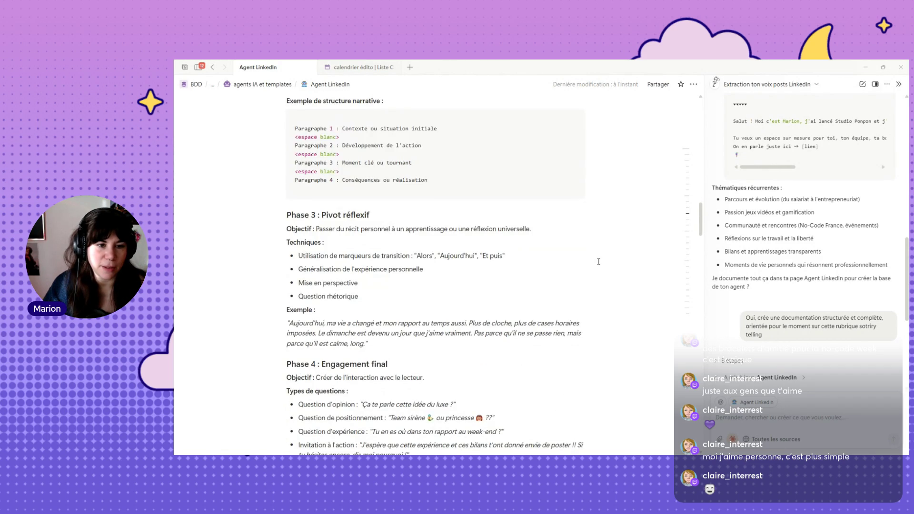
pyautogui.scroll(-2, 599, 261)
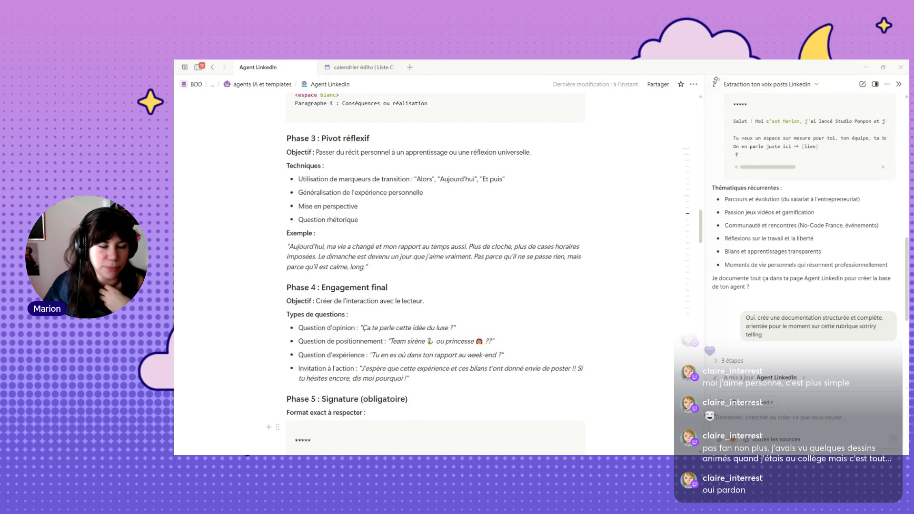
pyautogui.scroll(-1, 496, 250)
pyautogui.scroll(1, 497, 251)
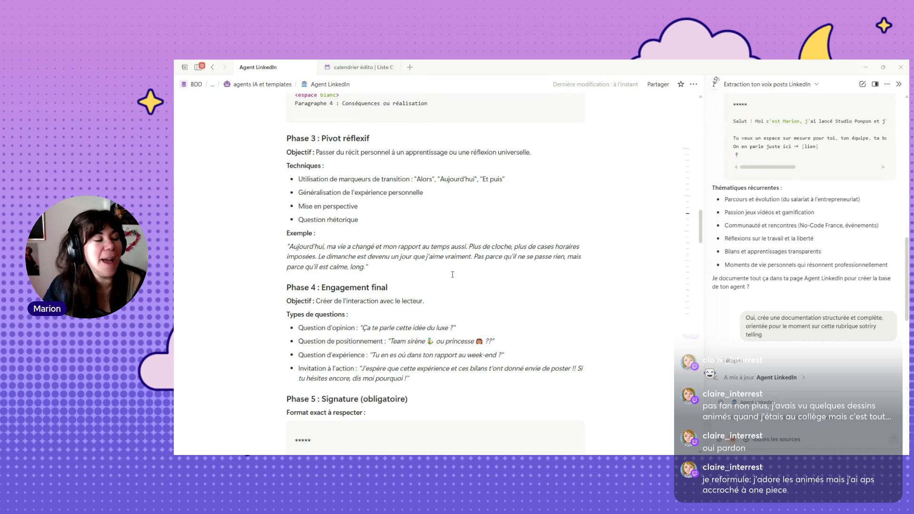
pyautogui.scroll(-2, 359, 300)
pyautogui.scroll(3, 505, 304)
pyautogui.scroll(-2, 503, 305)
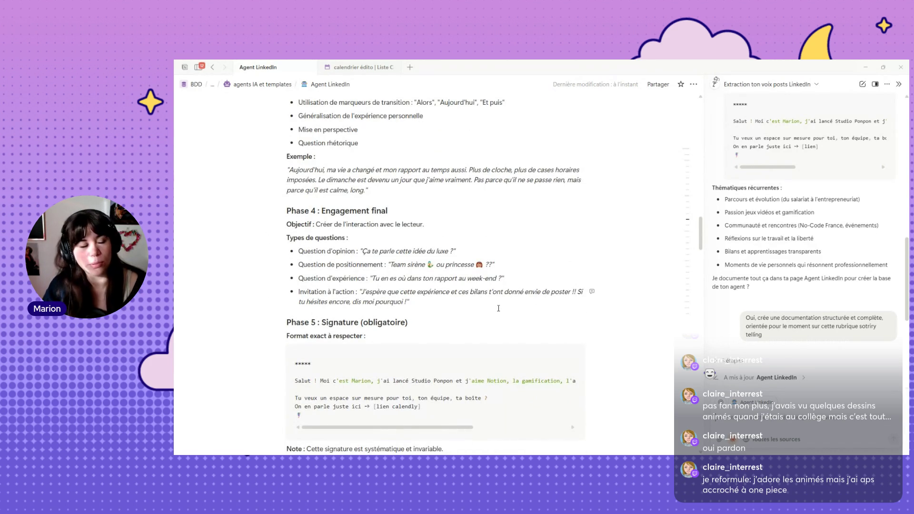
pyautogui.moveTo(357, 224)
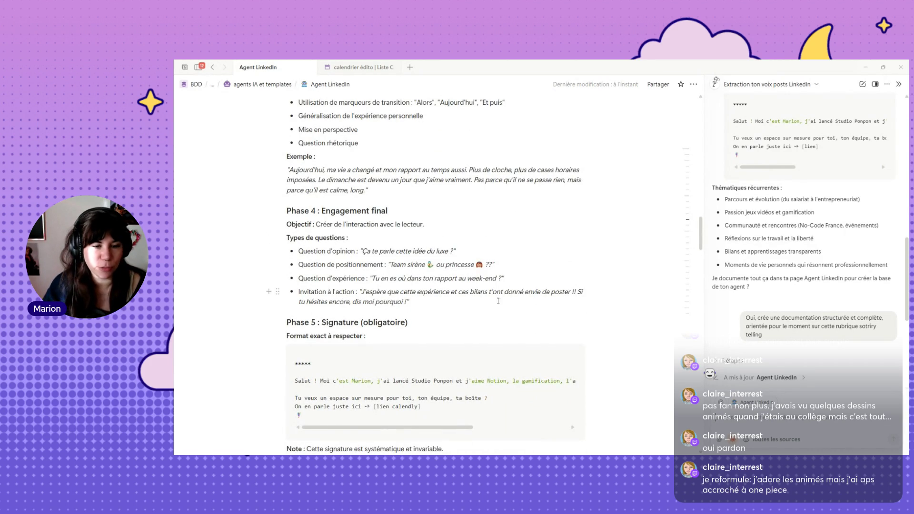
pyautogui.moveTo(418, 224)
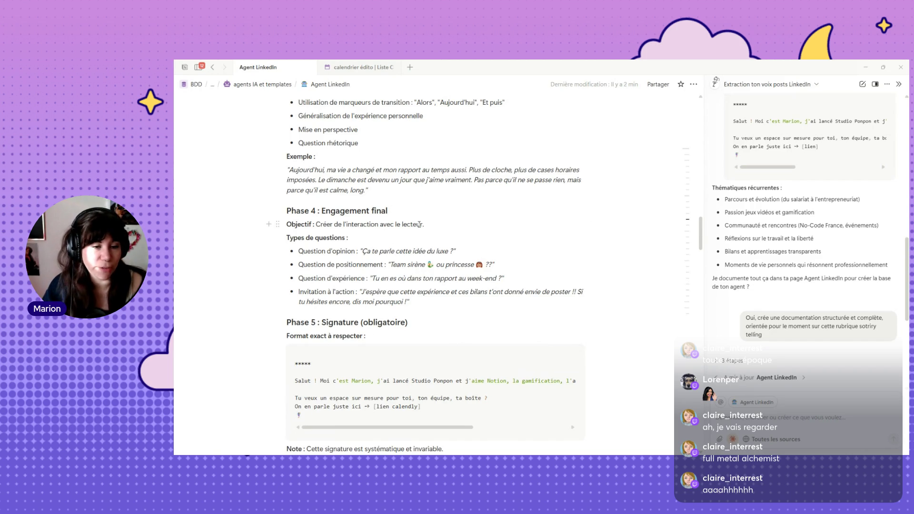
pyautogui.scroll(-2, 564, 246)
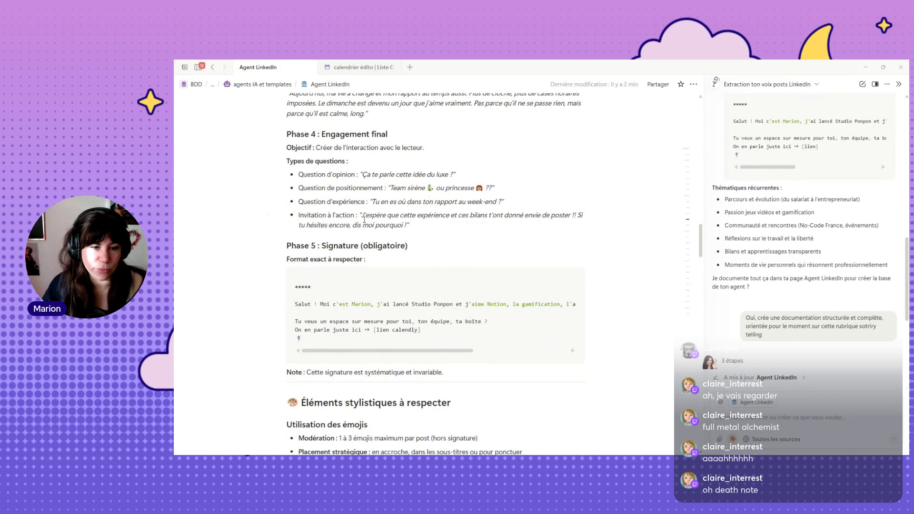
pyautogui.scroll(-4, 584, 242)
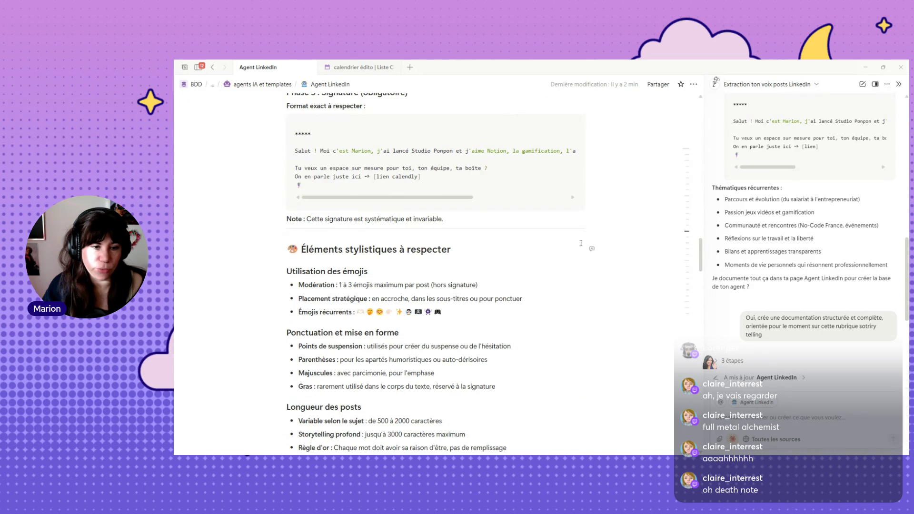
pyautogui.scroll(-2, 580, 243)
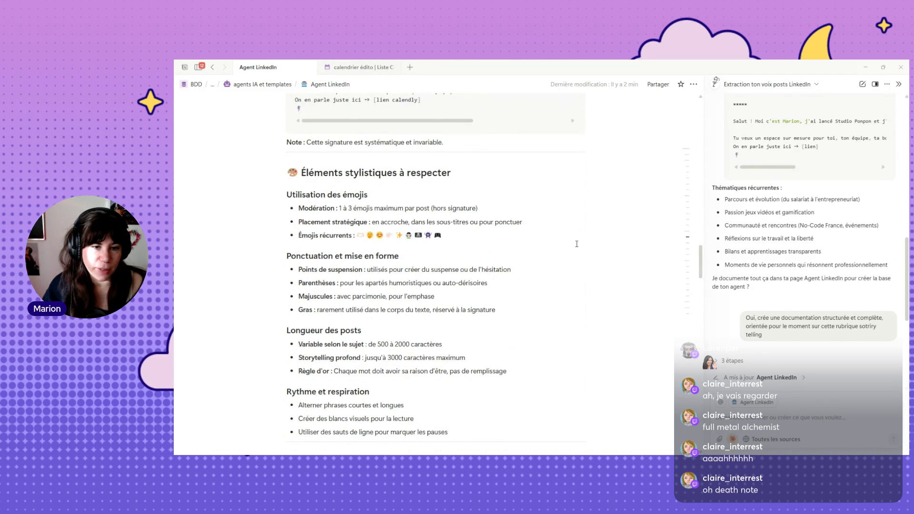
pyautogui.moveTo(372, 312)
pyautogui.scroll(-1, 390, 234)
pyautogui.scroll(-1, 443, 221)
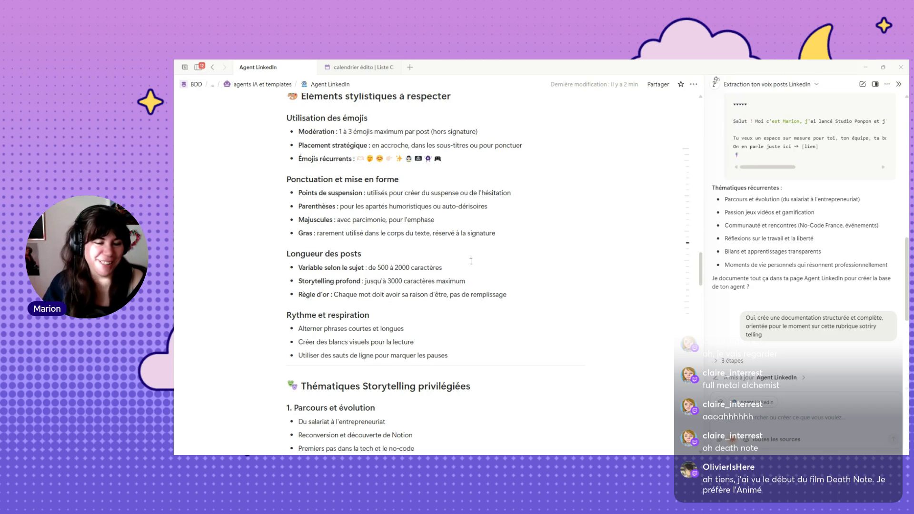
pyautogui.scroll(-2, 577, 257)
pyautogui.scroll(-2, 523, 262)
pyautogui.scroll(-3, 522, 263)
pyautogui.scroll(-3, 522, 263)
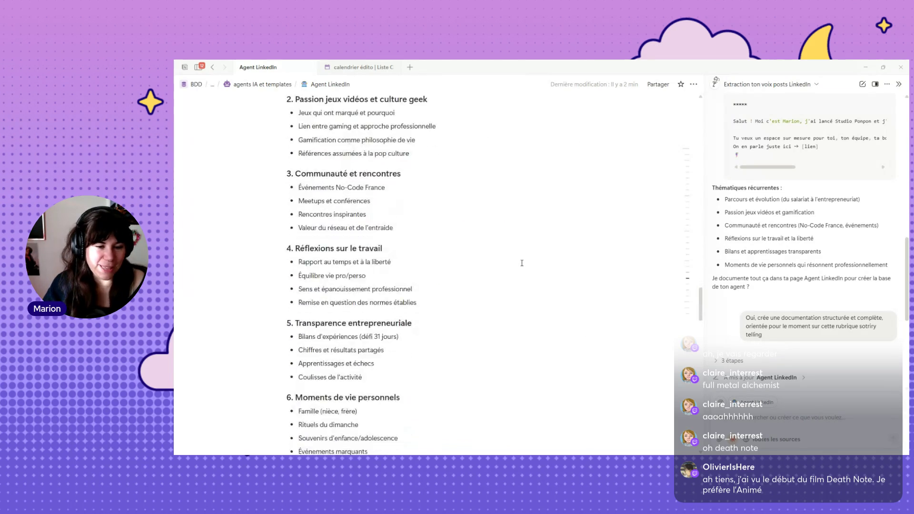
pyautogui.scroll(-3, 521, 263)
pyautogui.scroll(-3, 521, 262)
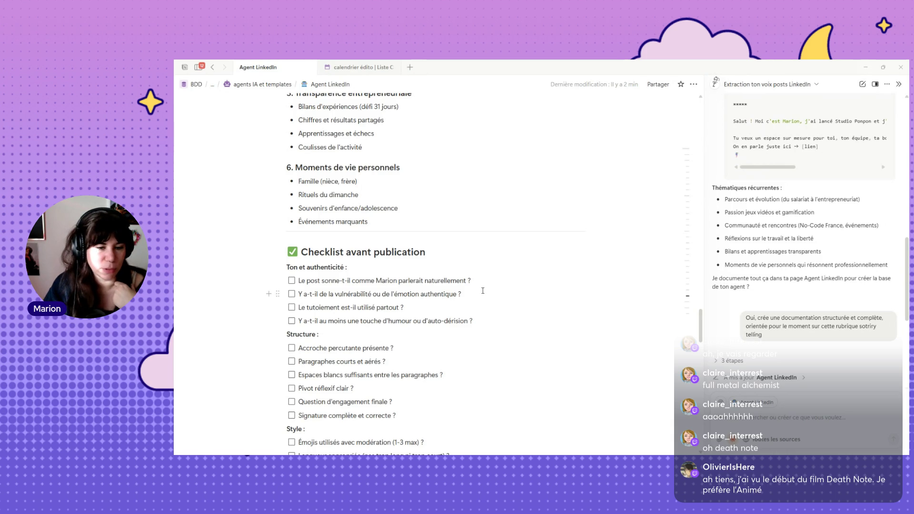
pyautogui.scroll(-2, 481, 293)
pyautogui.scroll(-1, 479, 304)
pyautogui.scroll(-2, 479, 304)
pyautogui.scroll(-1, 479, 304)
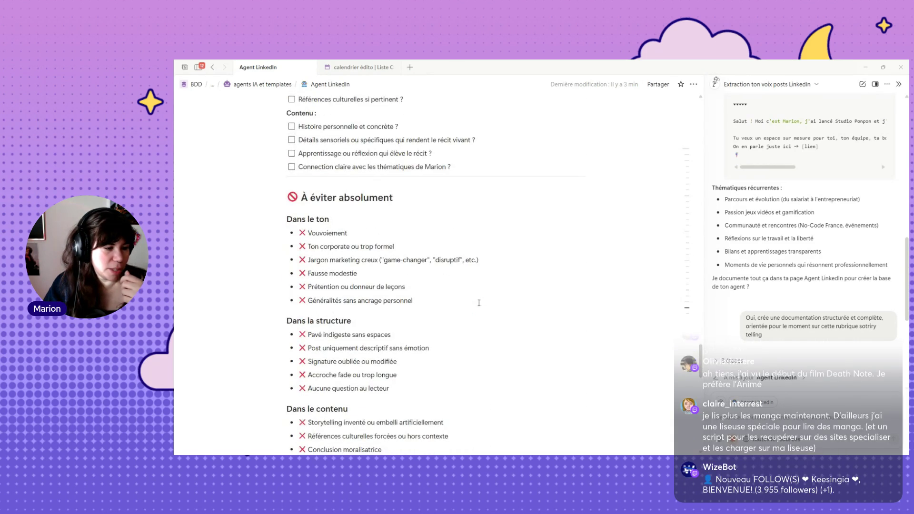
pyautogui.moveTo(551, 300)
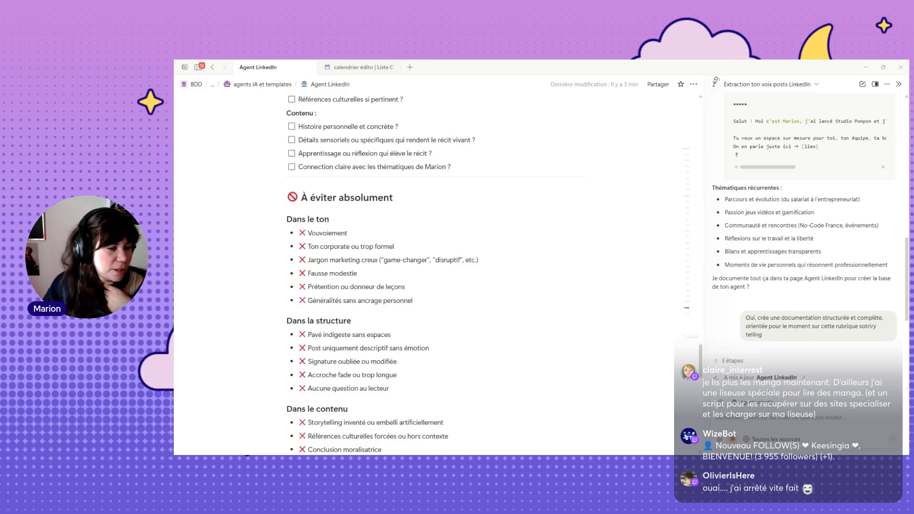
pyautogui.moveTo(357, 287)
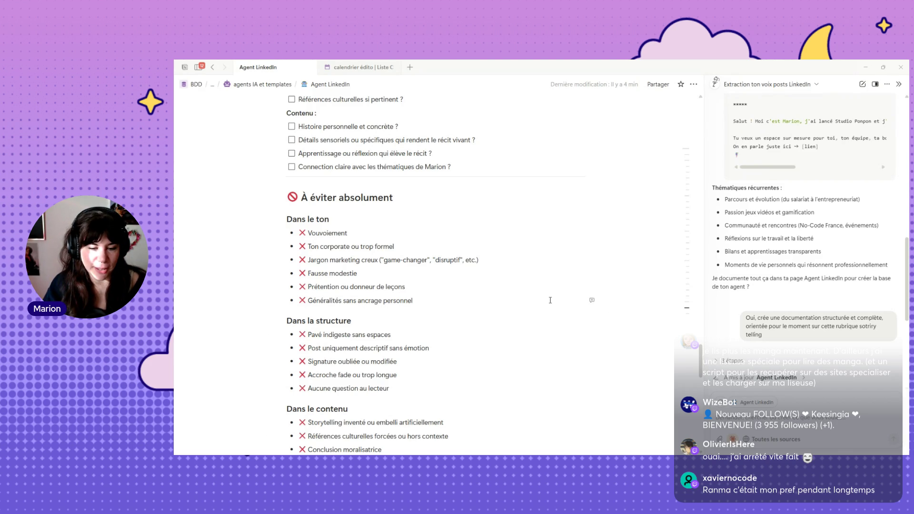
pyautogui.scroll(-2, 550, 299)
pyautogui.scroll(2, 527, 315)
pyautogui.scroll(-2, 525, 318)
pyautogui.scroll(-1, 523, 324)
pyautogui.scroll(2, 522, 323)
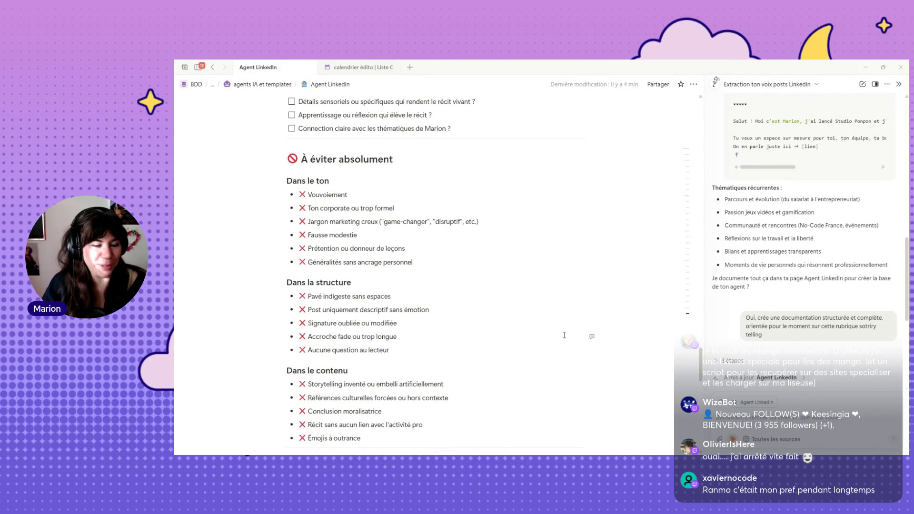
pyautogui.moveTo(350, 246)
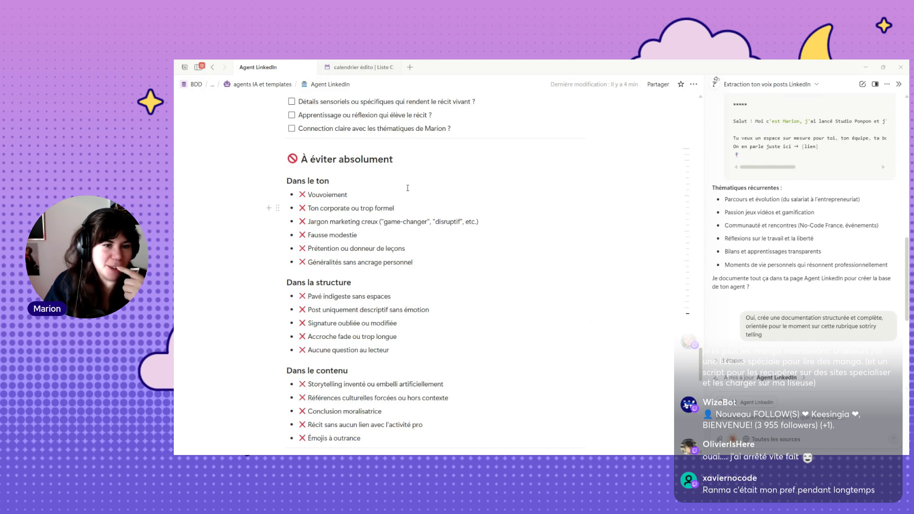
pyautogui.moveTo(304, 221); pyautogui.dragTo(510, 219)
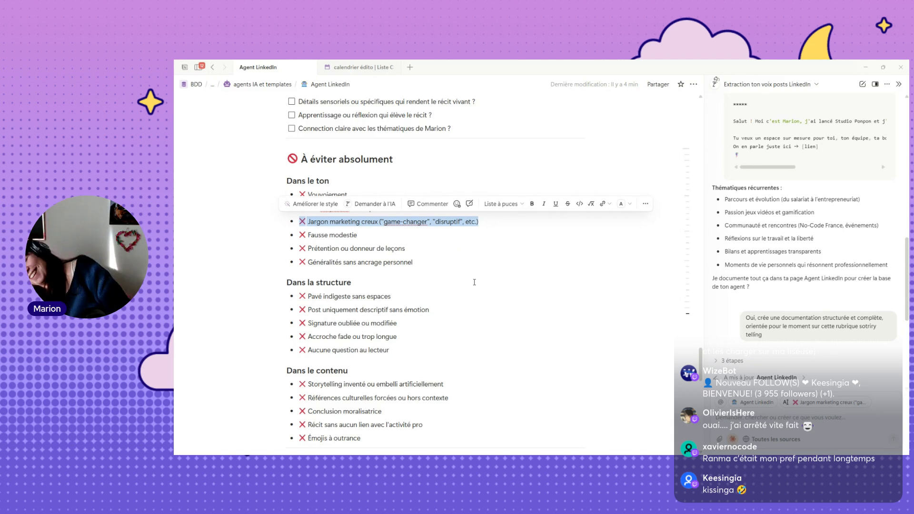
pyautogui.click(428, 282)
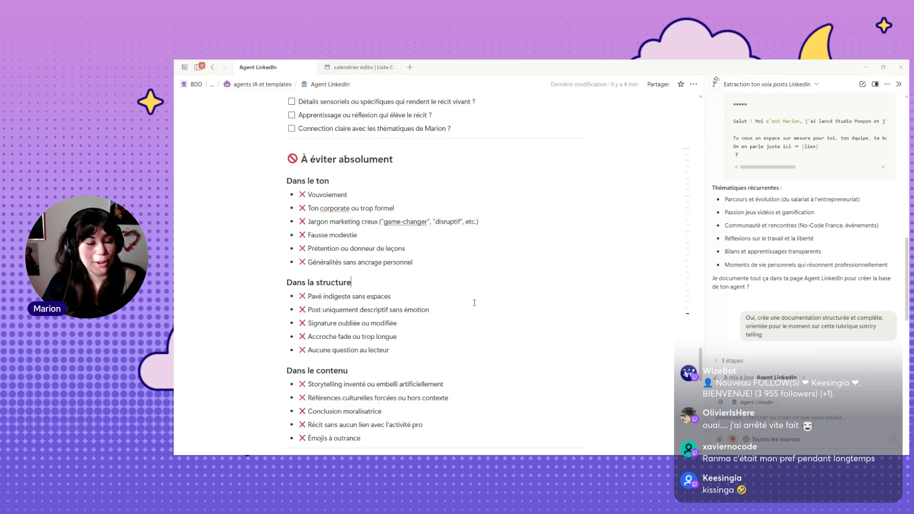
pyautogui.scroll(-1, 546, 262)
pyautogui.scroll(-2, 440, 286)
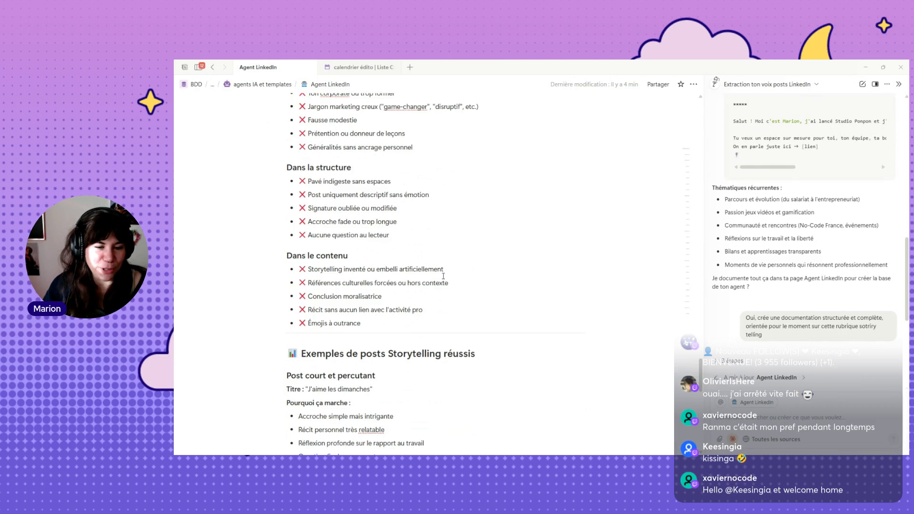
pyautogui.scroll(-2, 498, 288)
pyautogui.scroll(-2, 499, 289)
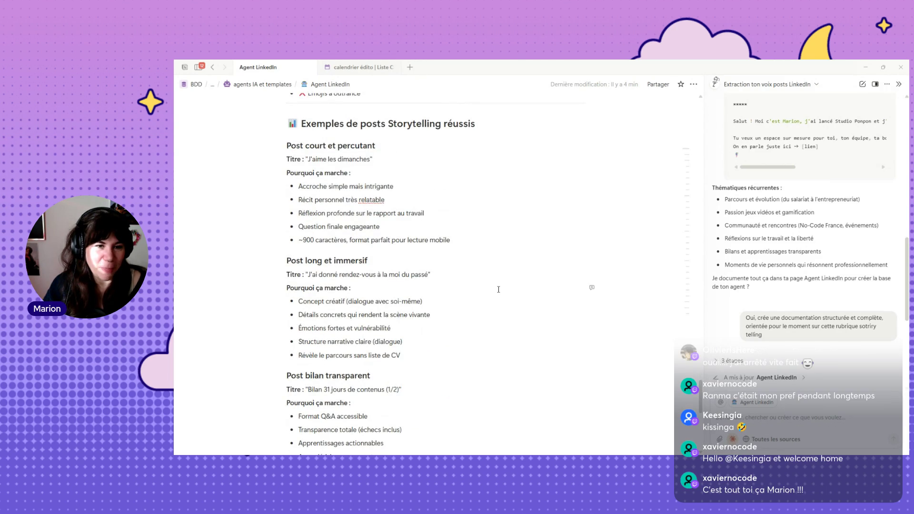
pyautogui.scroll(-2, 498, 290)
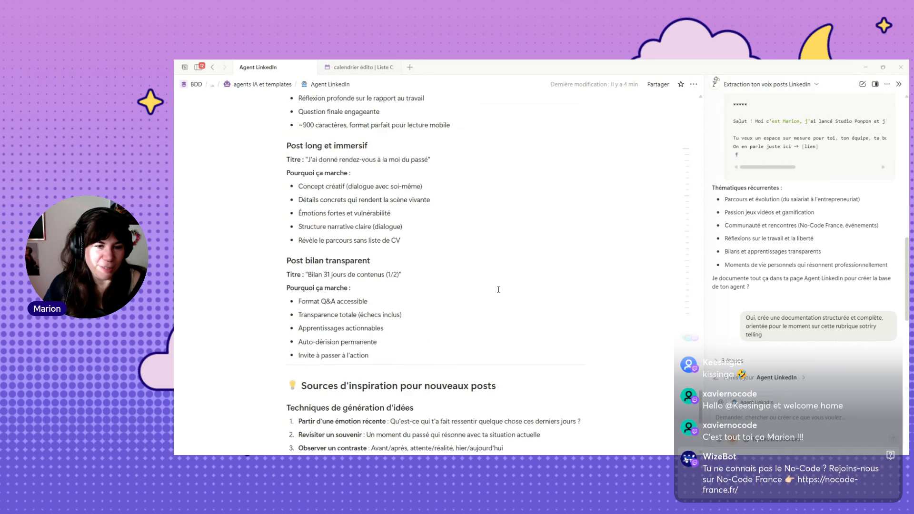
pyautogui.scroll(-3, 497, 290)
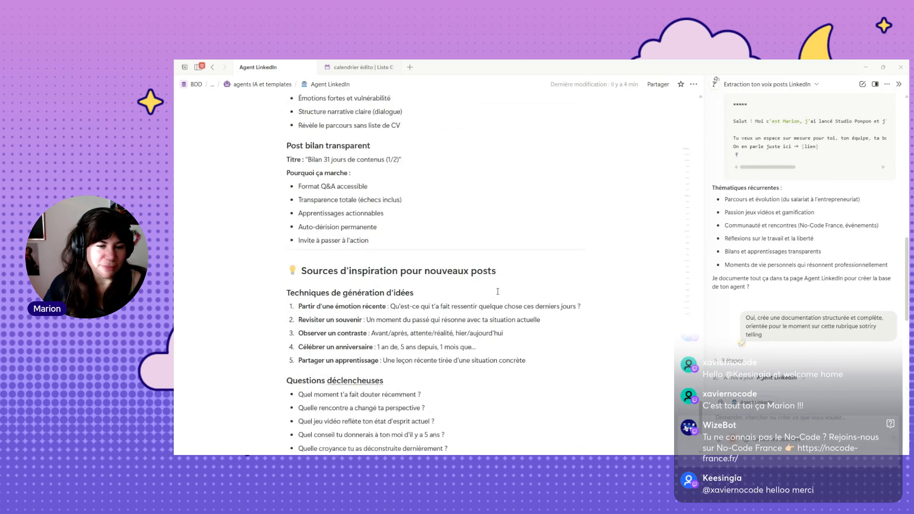
pyautogui.scroll(-2, 497, 291)
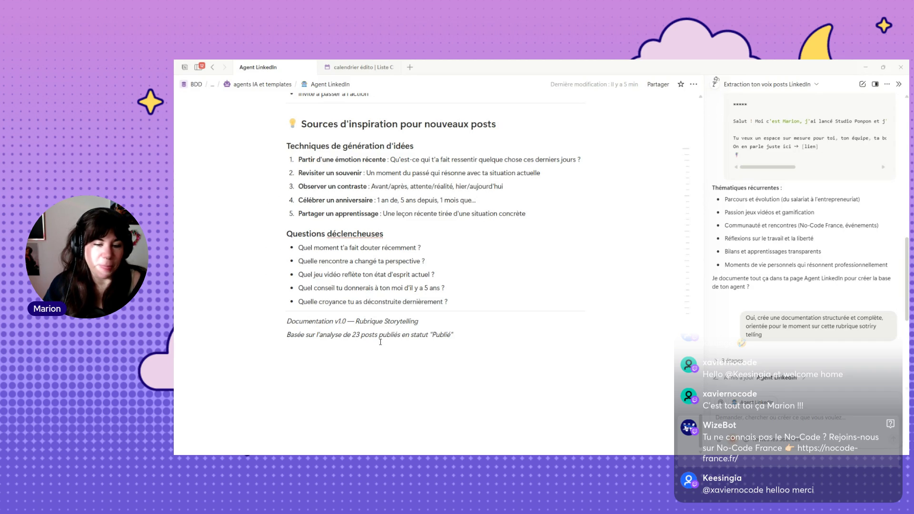
pyautogui.scroll(5, 377, 340)
pyautogui.scroll(2, 431, 230)
pyautogui.scroll(5, 430, 229)
pyautogui.scroll(5, 431, 229)
pyautogui.scroll(5, 431, 229)
pyautogui.scroll(5, 537, 250)
pyautogui.scroll(5, 537, 250)
pyautogui.scroll(5, 488, 257)
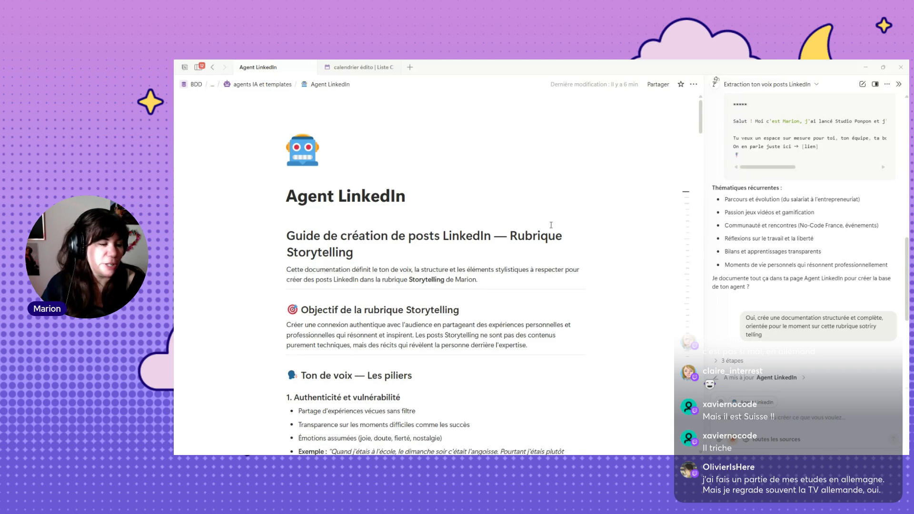
pyautogui.moveTo(423, 244)
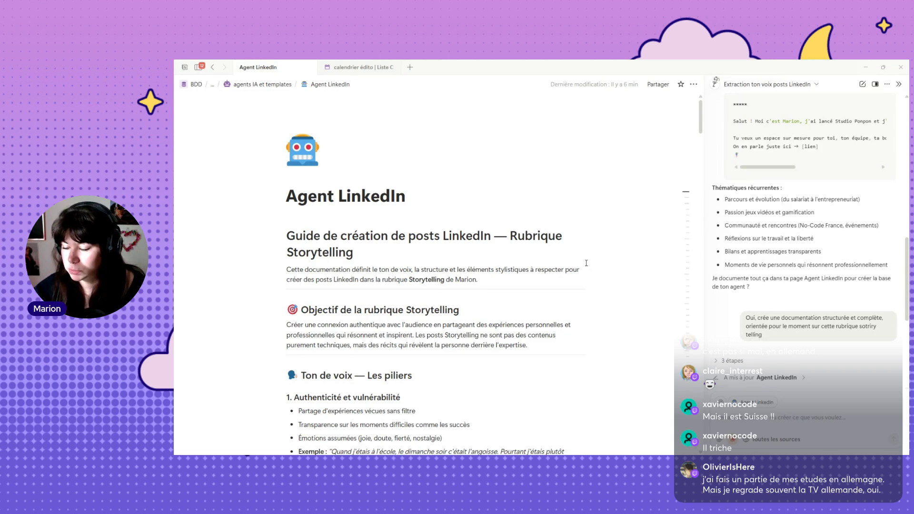
pyautogui.moveTo(370, 252)
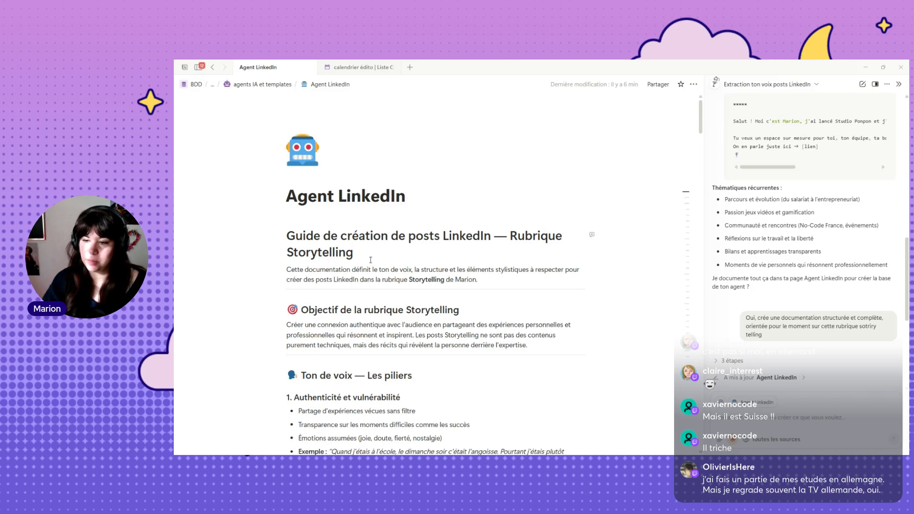
pyautogui.scroll(-3, 850, 303)
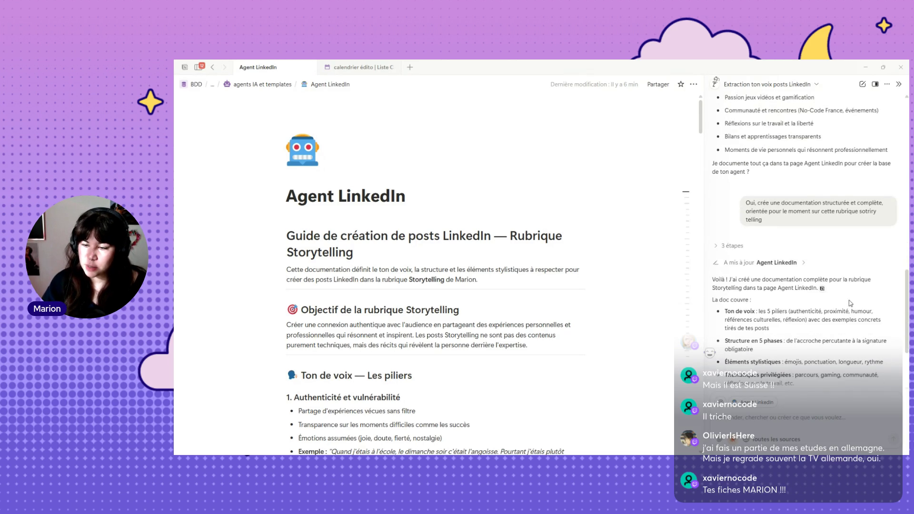
pyautogui.scroll(-2, 849, 304)
pyautogui.scroll(-1, 848, 297)
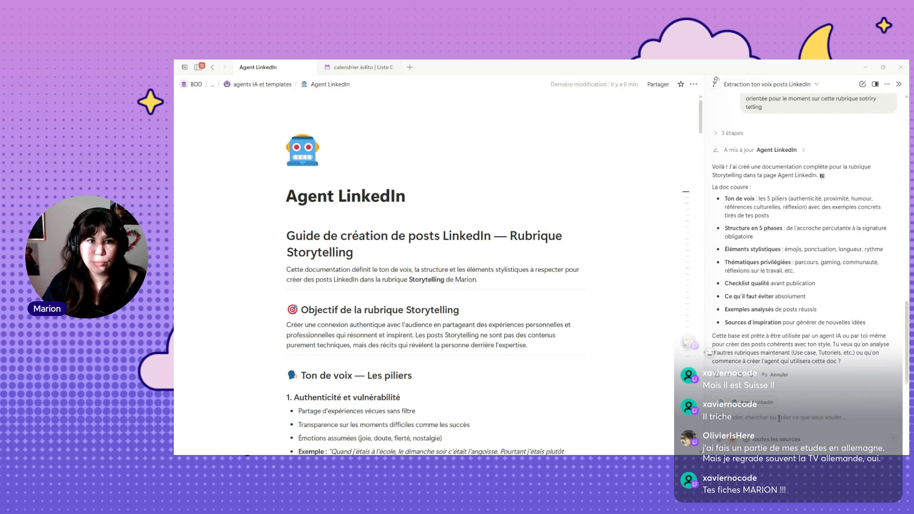
# Step: Switch to the calendrier édito database listing the published posts
pyautogui.click(357, 68)
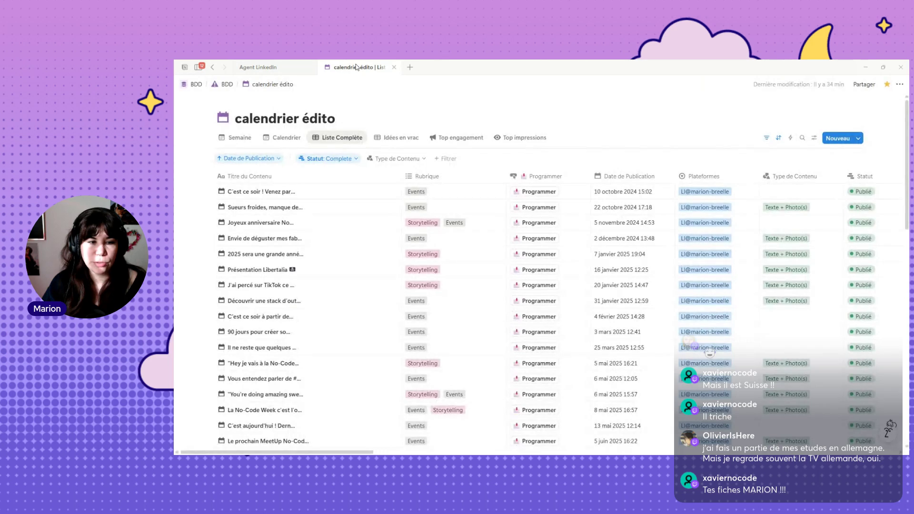
# Step: Show calendrier édito as the Calendrier month view and add a new item on 4 February 2026
pyautogui.click(266, 142)
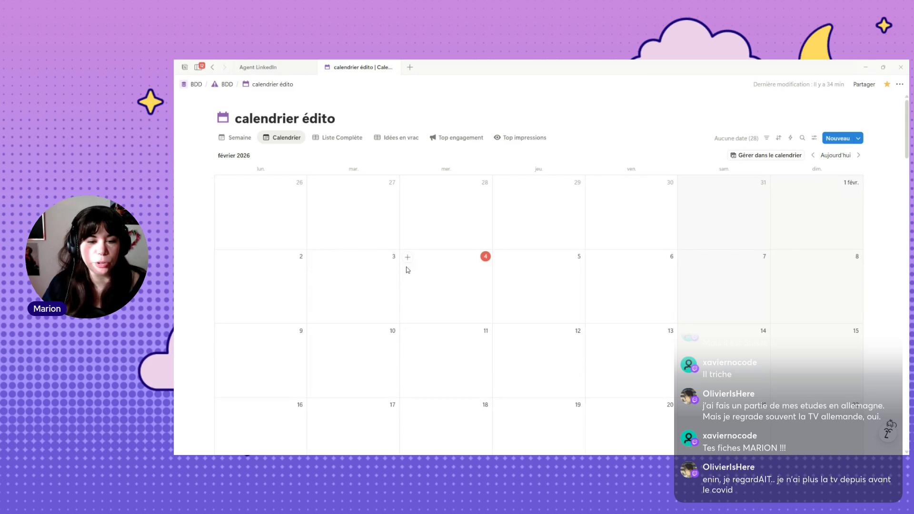
pyautogui.click(407, 257)
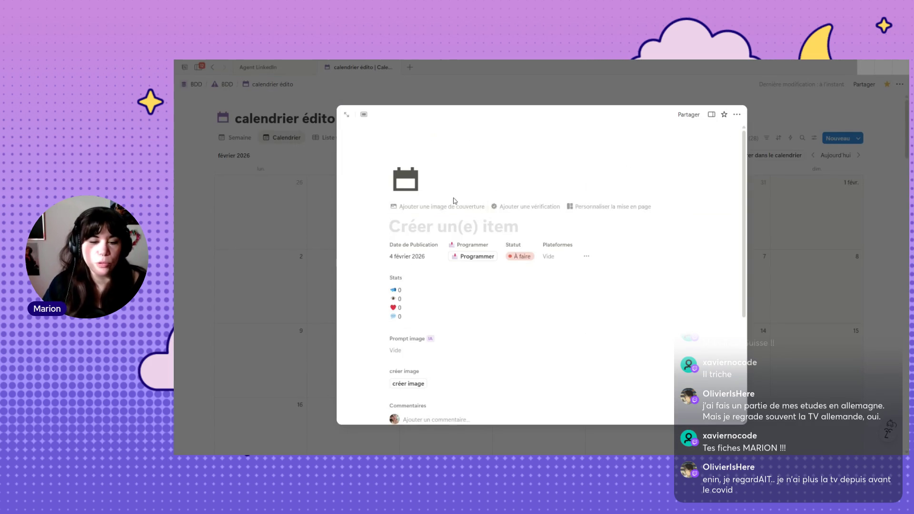
pyautogui.scroll(-5, 504, 280)
pyautogui.scroll(-2, 504, 280)
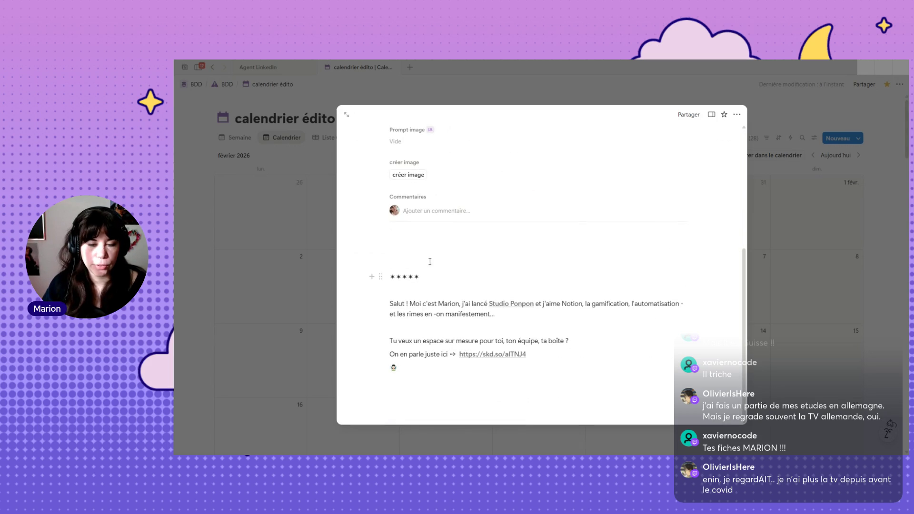
# Step: Open the untitled 4 February item as a full page with a new AI assistant chat
pyautogui.click(424, 229)
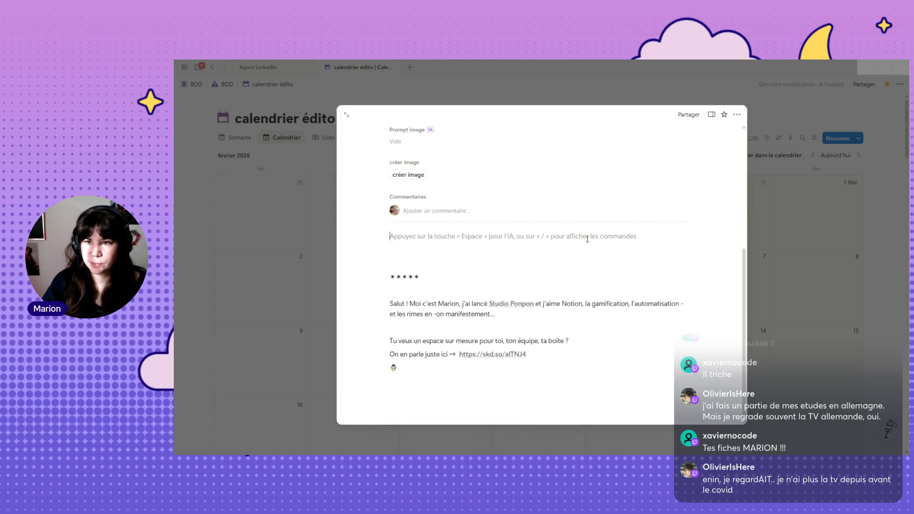
pyautogui.click(346, 114)
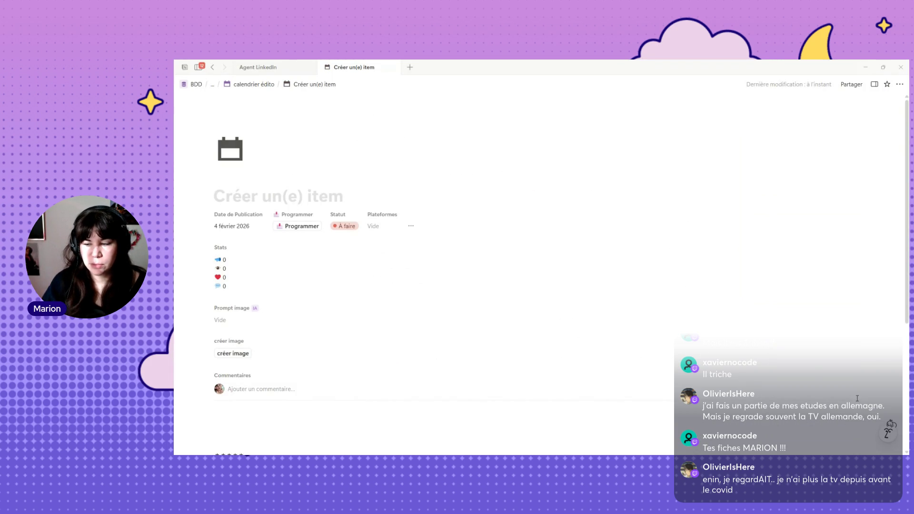
pyautogui.click(890, 434)
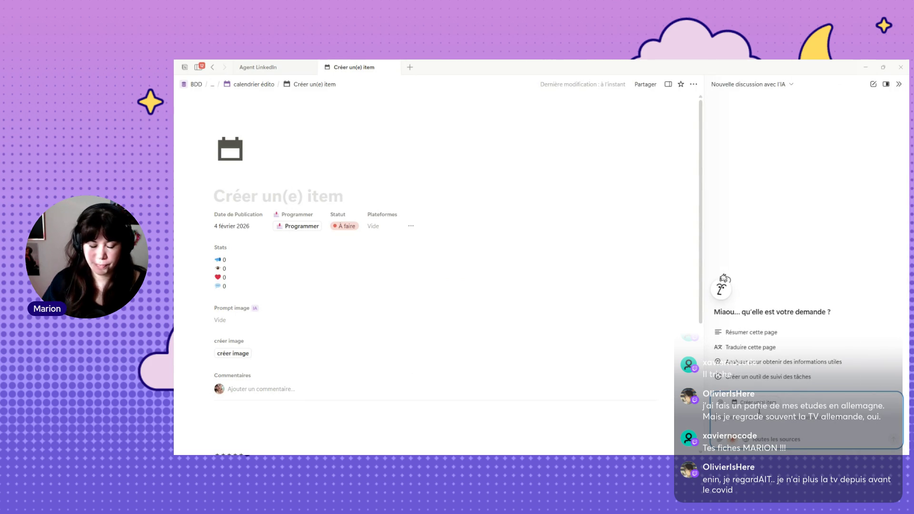
pyautogui.write('Peux')
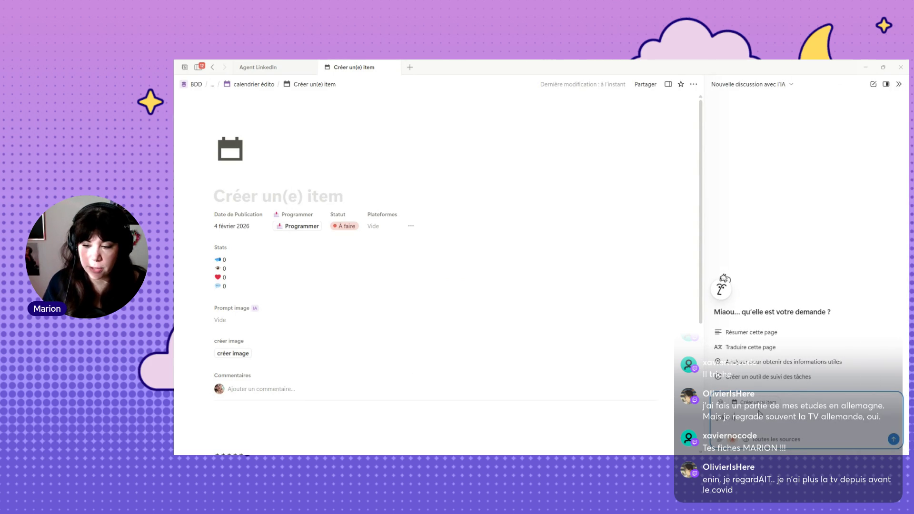
pyautogui.write('-tu@')
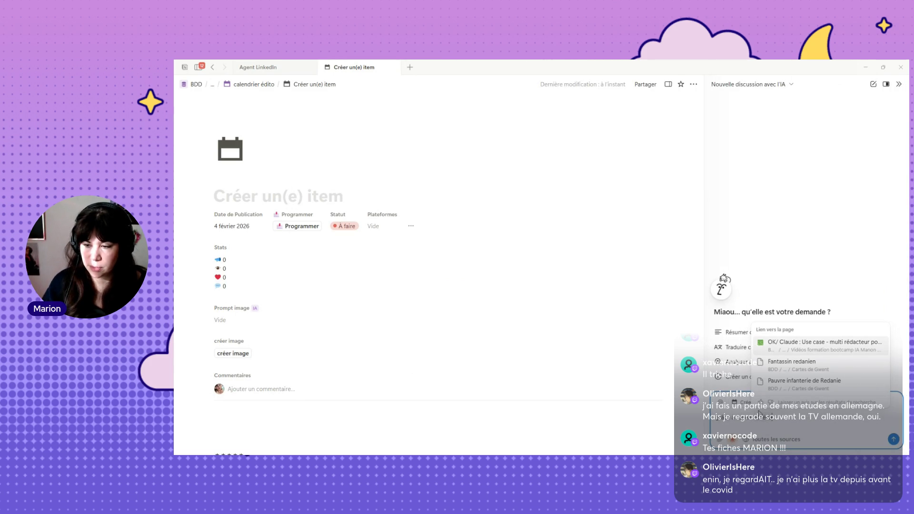
# Step: Mention the Agent LinkedIn page in the AI request after a quick look back at it
pyautogui.click(271, 68)
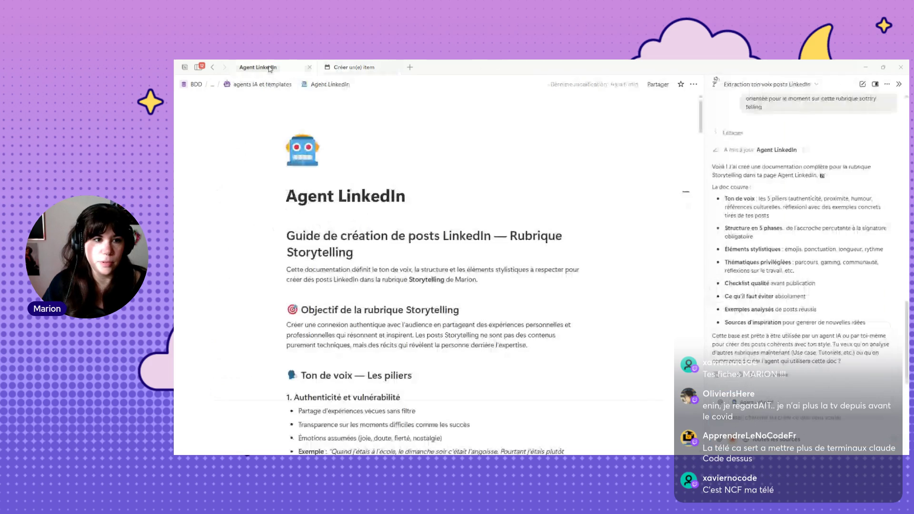
pyautogui.click(363, 72)
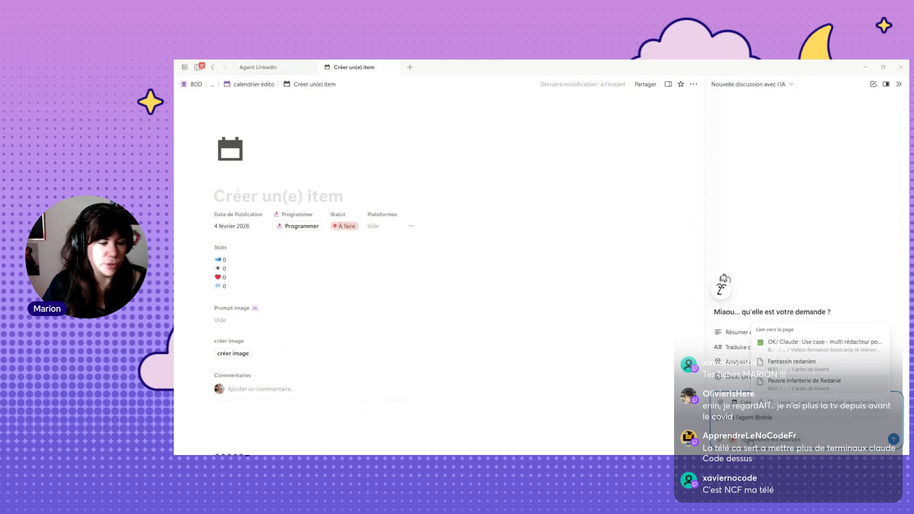
pyautogui.press('BackSpace')
pyautogui.press('BackSpace')
pyautogui.press('BackSpace')
pyautogui.write('agent')
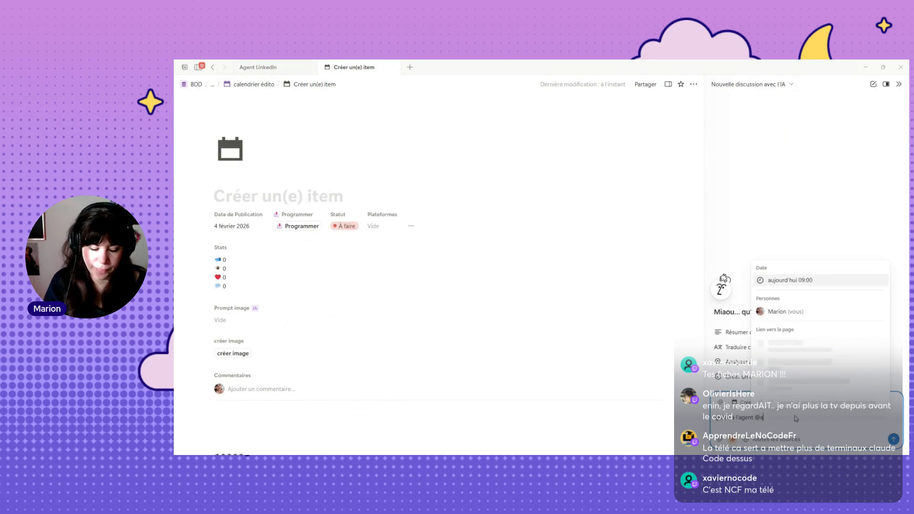
pyautogui.click(795, 314)
pyautogui.write('rédige un post')
pyautogui.write(' pou an')
pyautogui.write(' an')
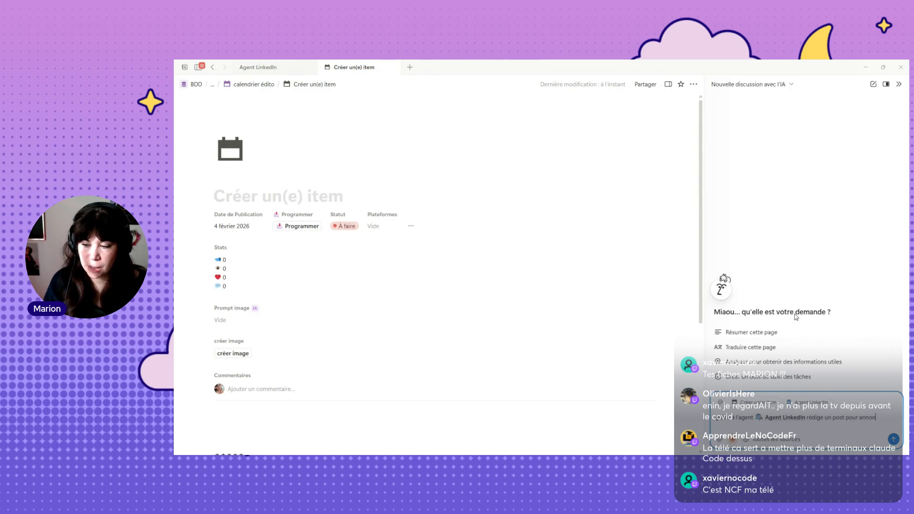
pyautogui.write('noer mon ')
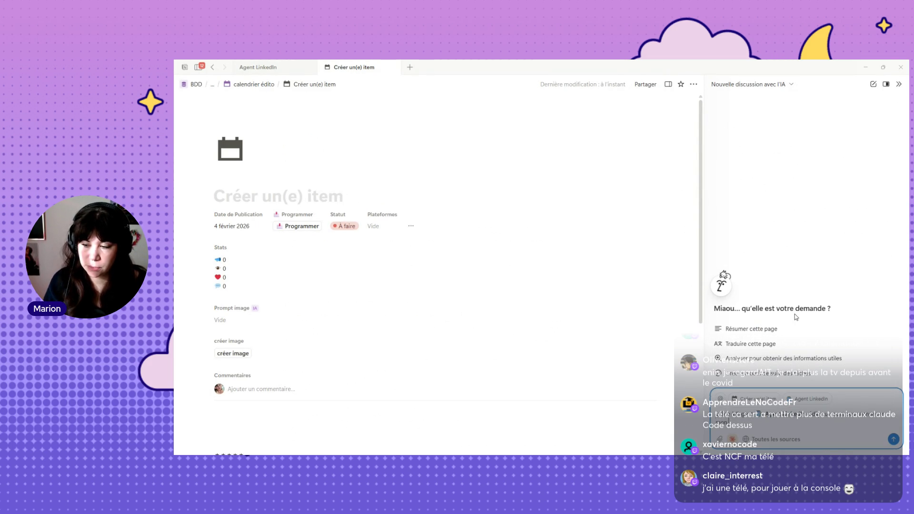
pyautogui.write('entrée dazns le prog')
pyautogui.press('BackSpace')
pyautogui.press('BackSpace')
pyautogui.press('BackSpace')
pyautogui.write('rogramme Ambassadeur de Notion')
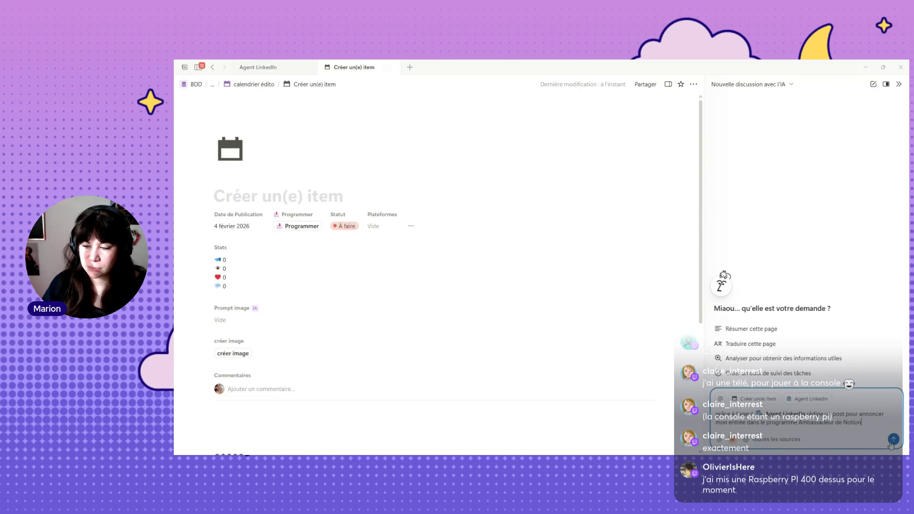
# Step: Ask for a Notion Ambassador announcement post noting use since 2020 and a suggested hook, and send it
pyautogui.hotkey('shift', 'Return')
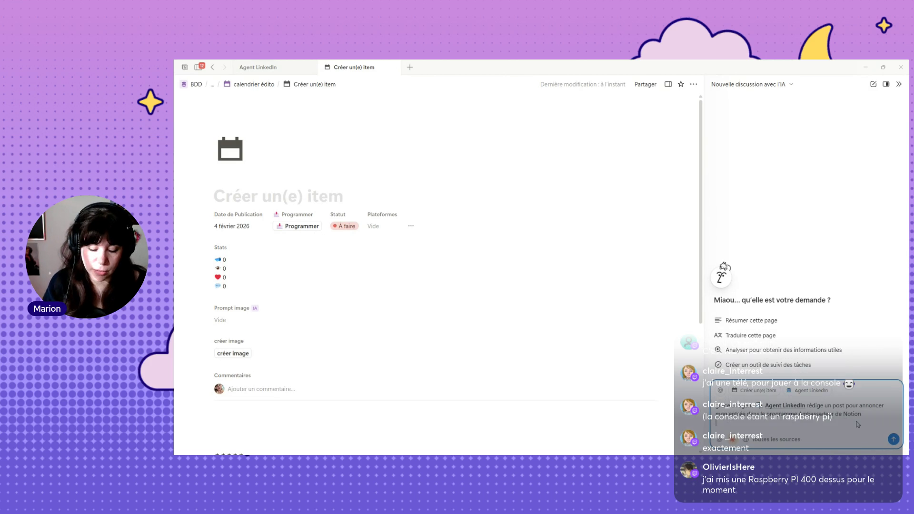
pyautogui.write("nfo j'u")
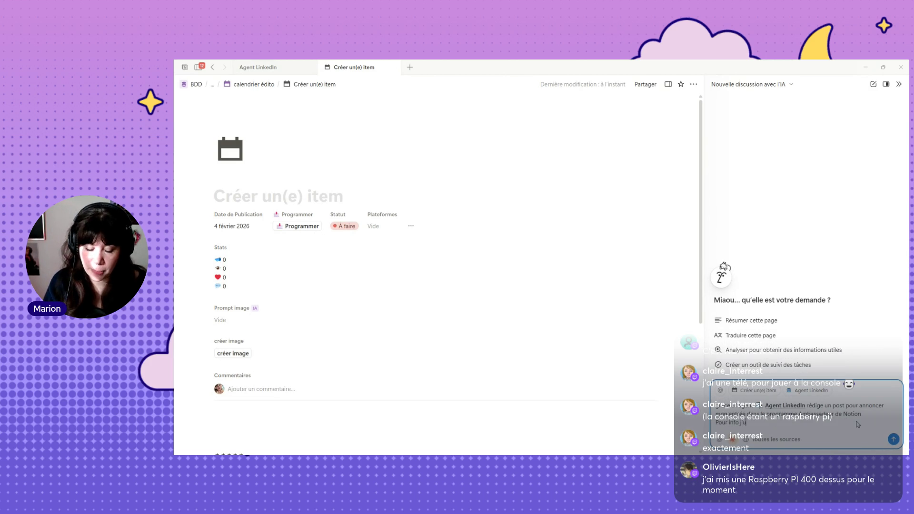
pyautogui.write("ilise l'outil depuis 2020.")
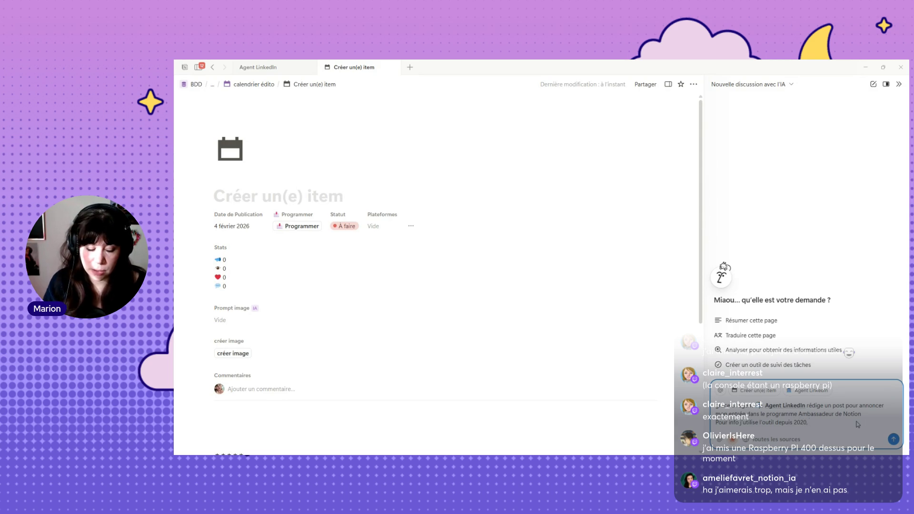
pyautogui.write(" et c'ets donc une partie de mon travail aujourd'hui")
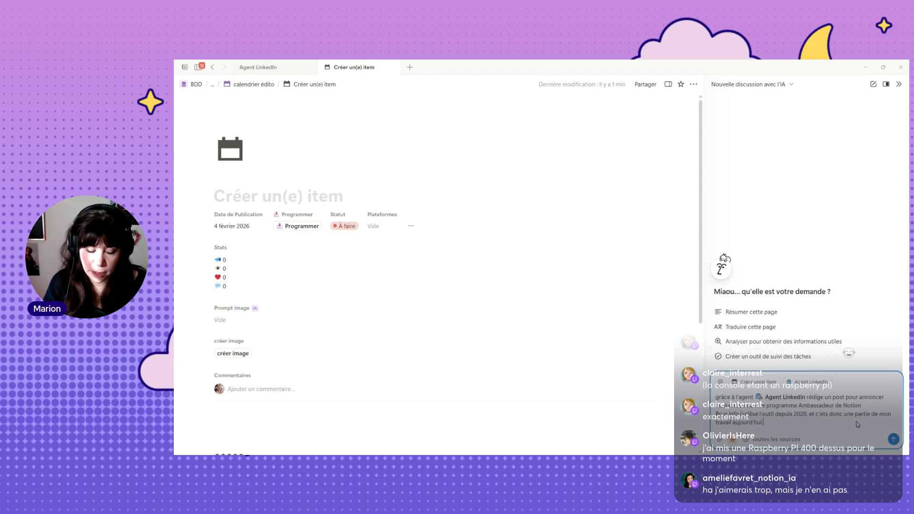
pyautogui.write('.')
pyautogui.hotkey('shift', 'Return')
pyautogui.write("'accroche")
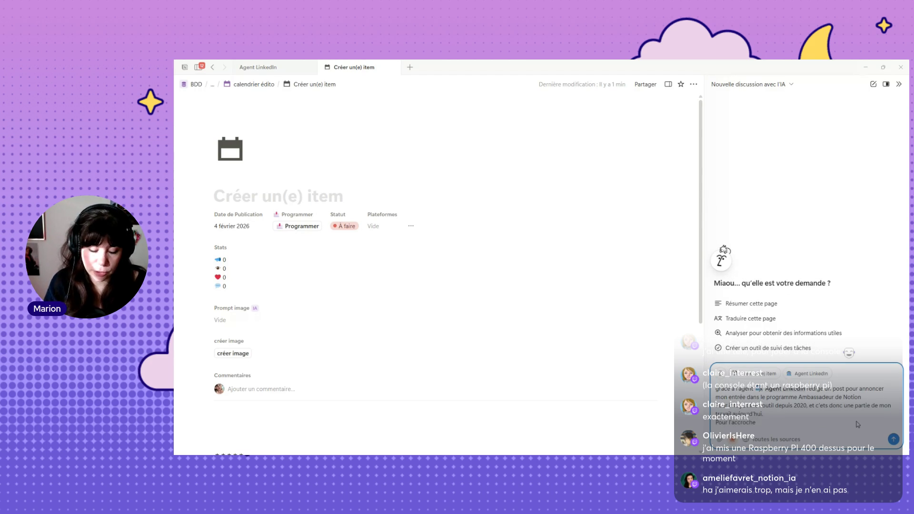
pyautogui.write('us met')
pyautogui.write(' quelque chos')
pyautogui.write('mme ')
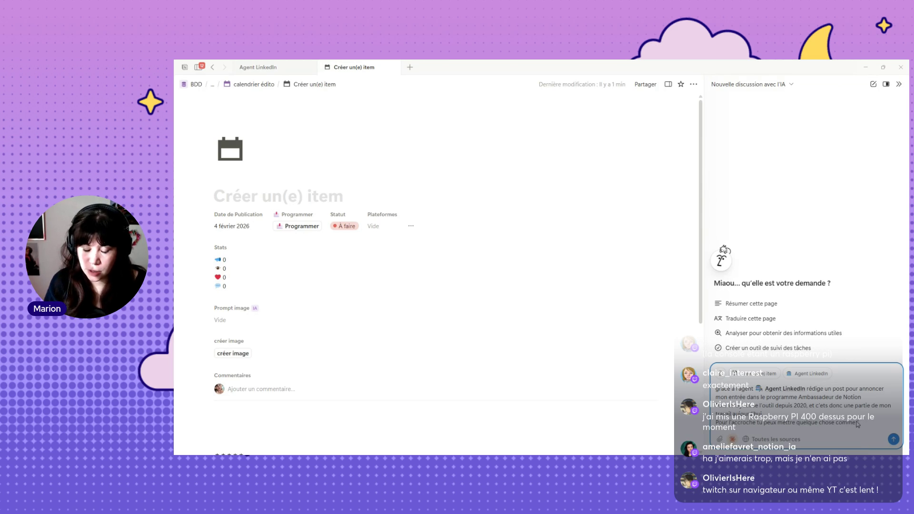
pyautogui.write('depui')
pyautogui.press('BackSpace')
pyautogui.press('BackSpace')
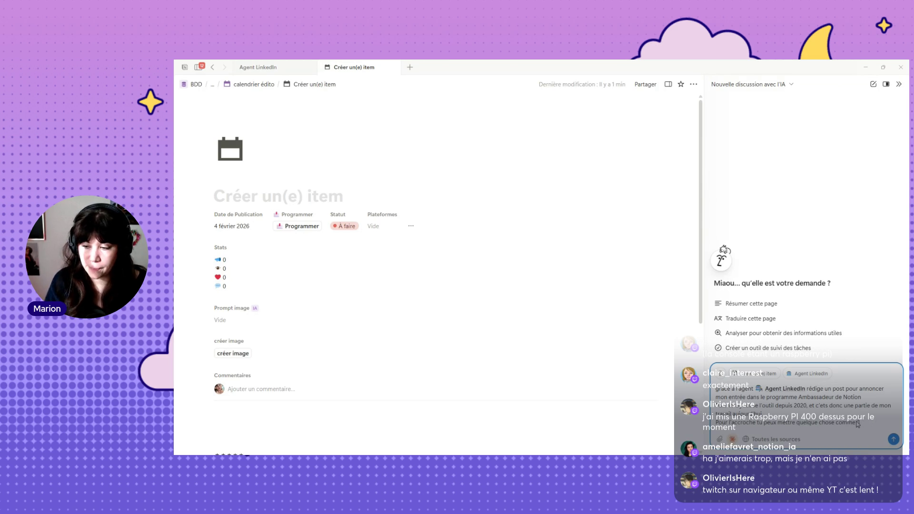
pyautogui.write('"Depuis que je vous bass')
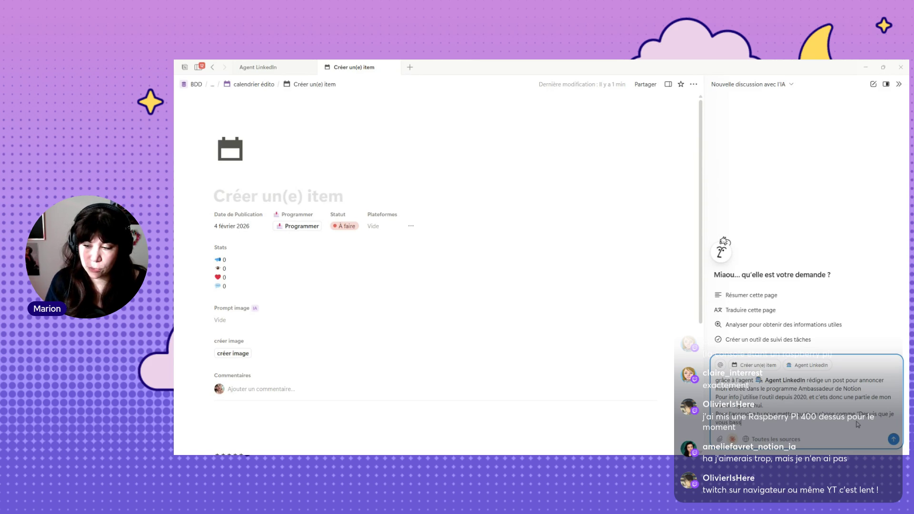
pyautogui.press('BackSpace')
pyautogui.press('BackSpace')
pyautogui.press('BackSpace')
pyautogui.write('le')
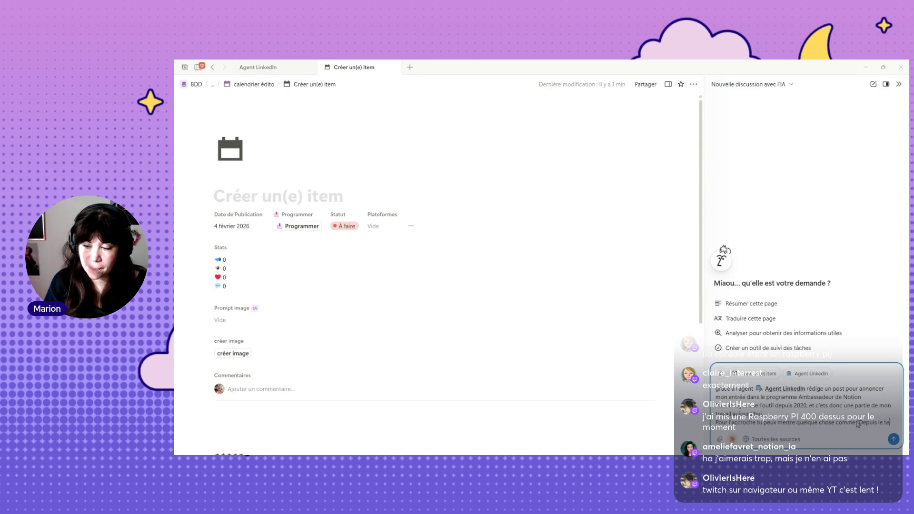
pyautogui.write(' temps que je vous bassine,')
pyautogui.press('BackSpace')
pyautogui.press('BackSpace')
pyautogui.press('BackSpace')
pyautogui.write('vec mon')
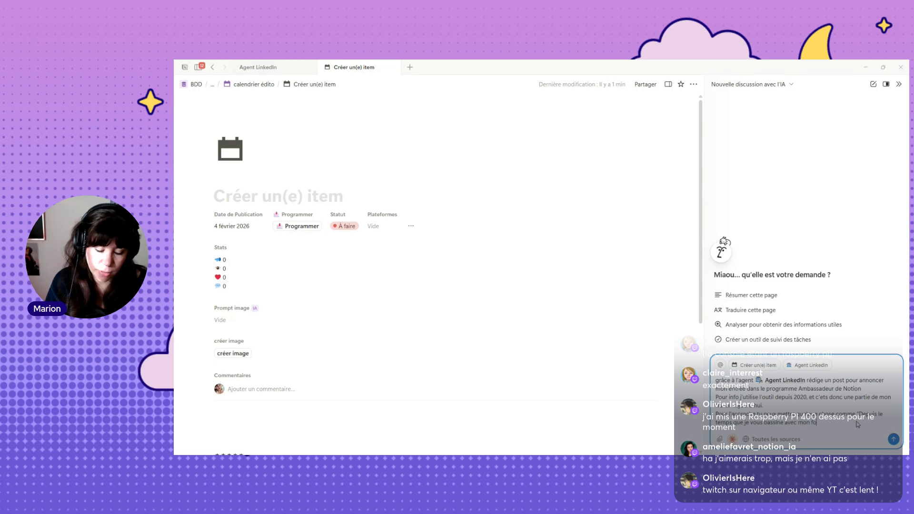
pyautogui.write('for')
pyautogui.write(' n')
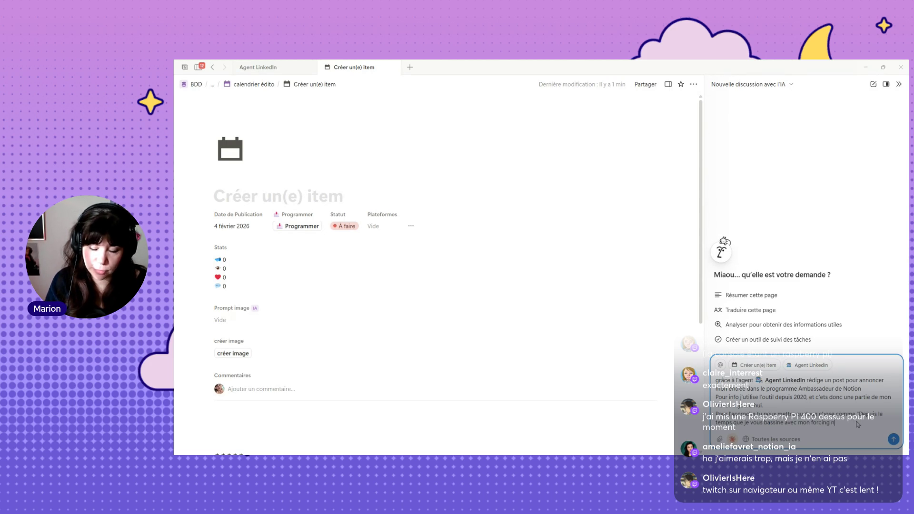
pyautogui.write('tion, il fallait b')
pyautogui.write(' que ça paye')
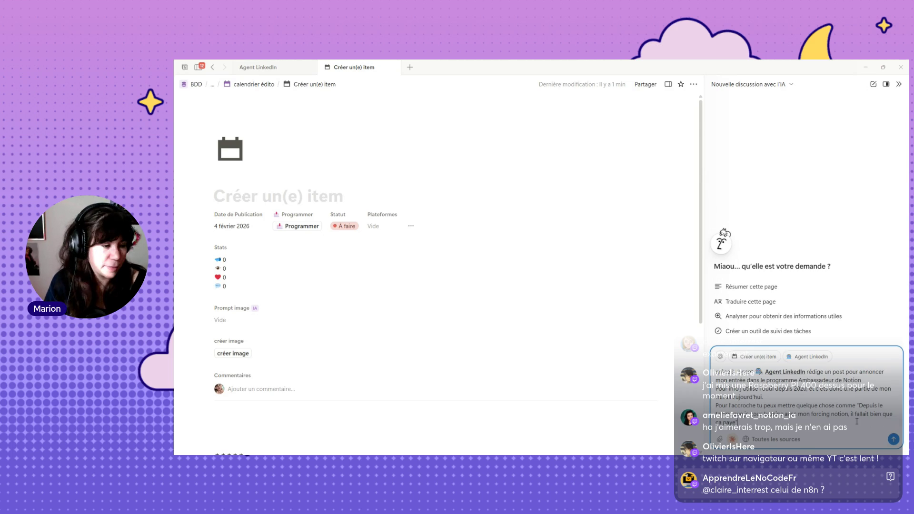
pyautogui.press('Return')
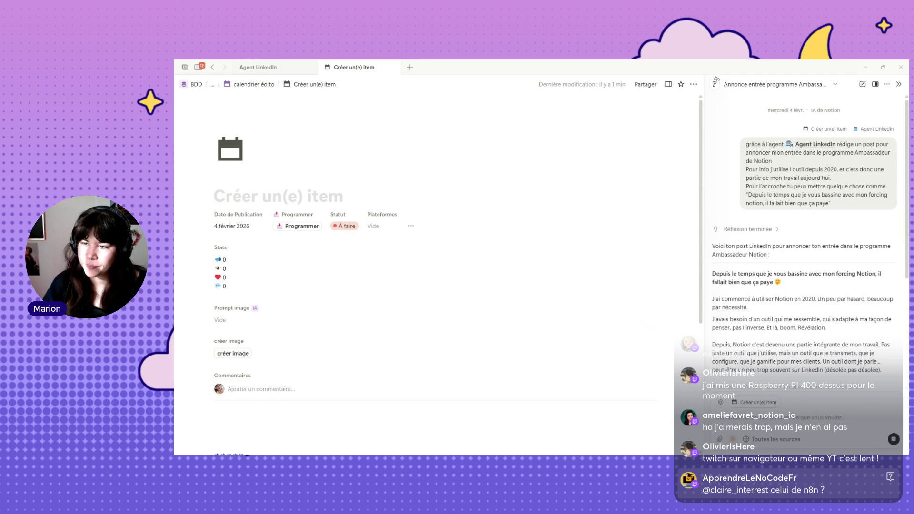
pyautogui.scroll(-2, 816, 213)
pyautogui.scroll(-1, 815, 213)
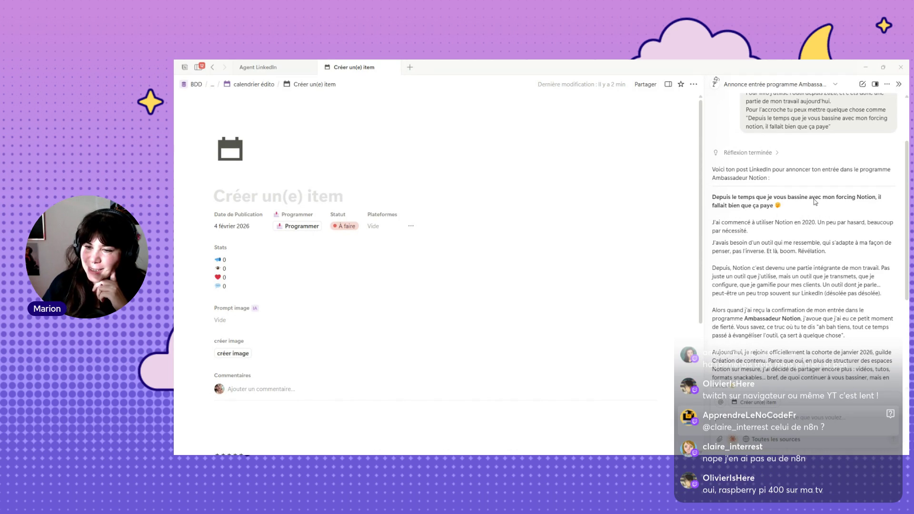
pyautogui.scroll(-1, 816, 202)
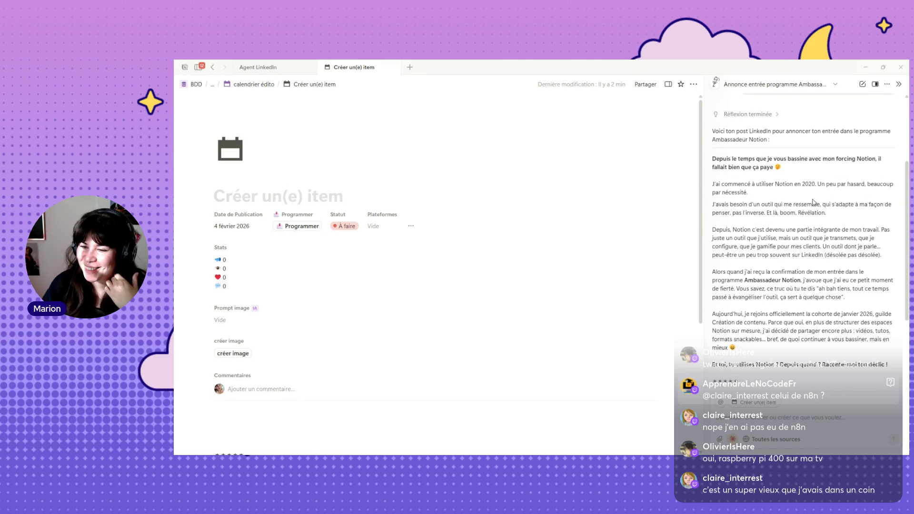
pyautogui.scroll(-1, 814, 202)
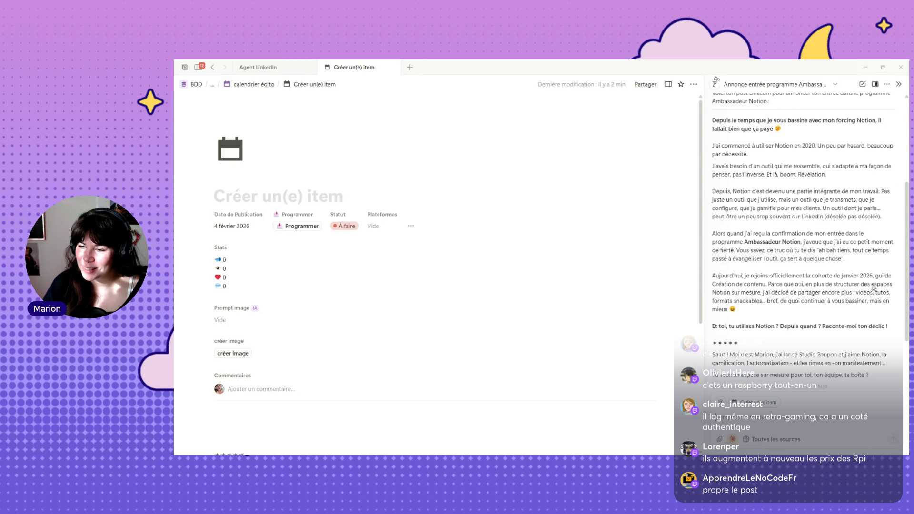
pyautogui.scroll(-1, 866, 238)
pyautogui.scroll(-1, 865, 237)
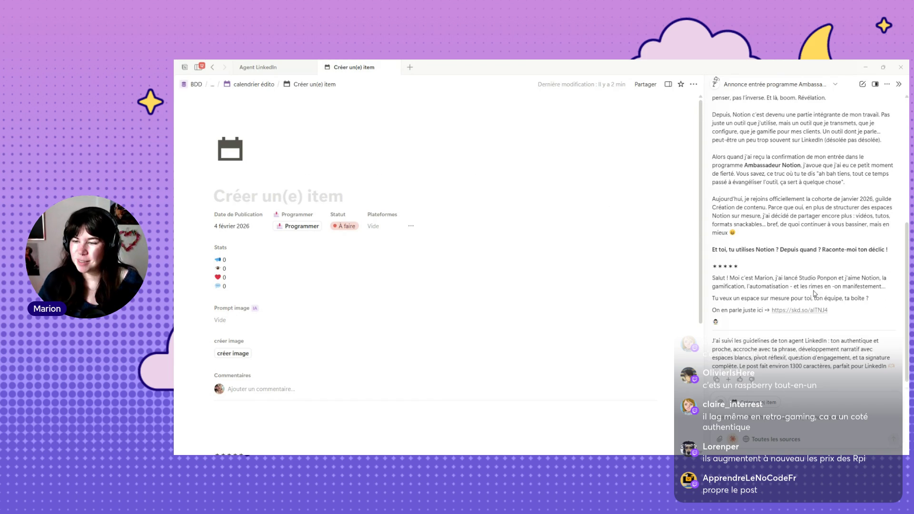
pyautogui.scroll(-1, 824, 256)
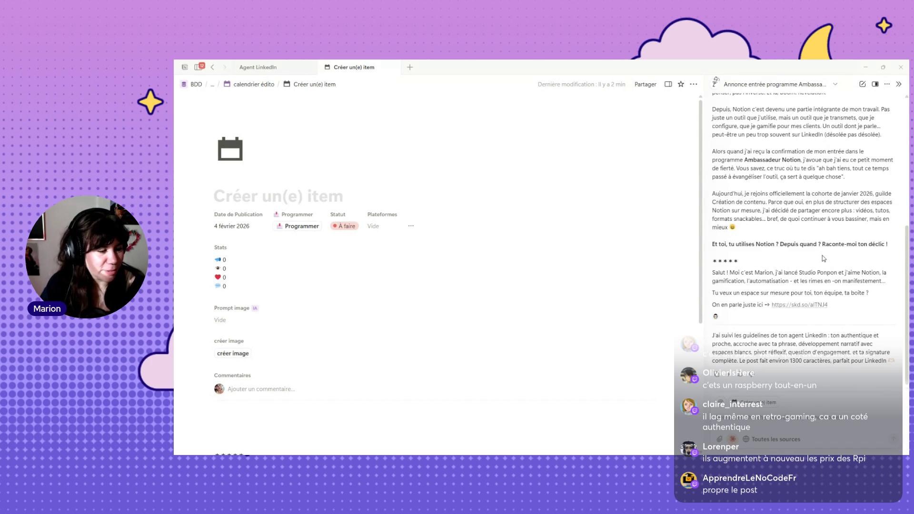
pyautogui.scroll(2, 827, 310)
pyautogui.scroll(3, 827, 309)
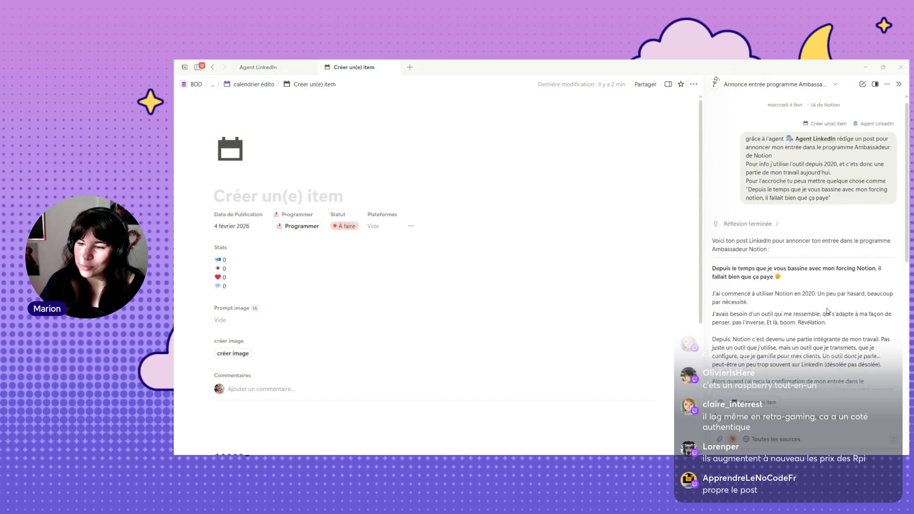
pyautogui.scroll(-5, 827, 309)
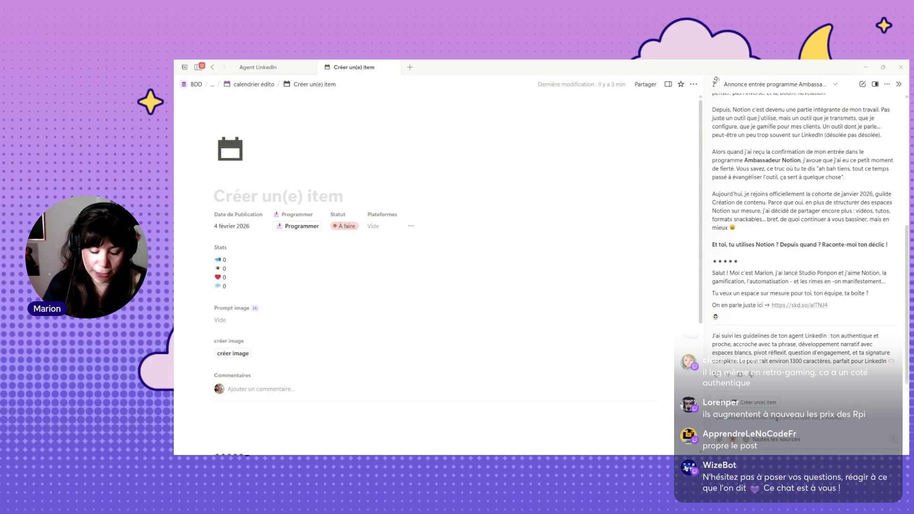
pyautogui.write('ajoute pour moi')
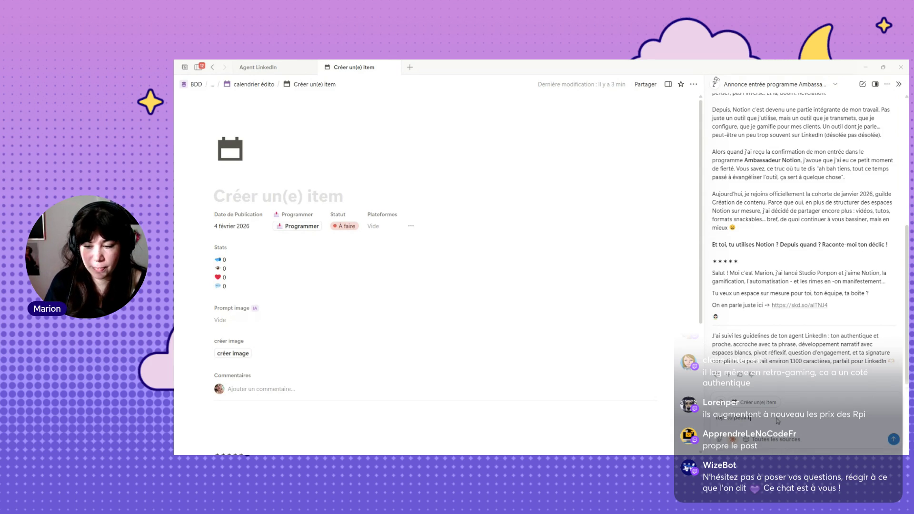
pyautogui.write('u')
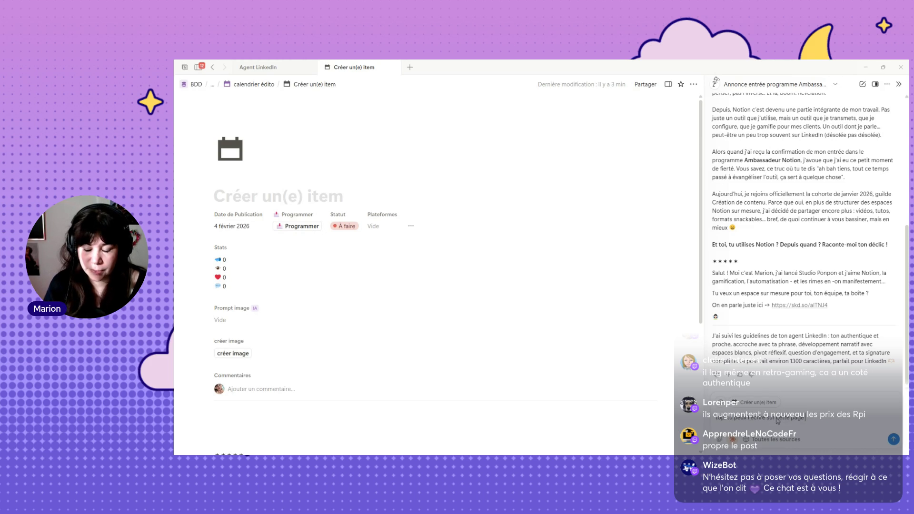
pyautogui.write('s')
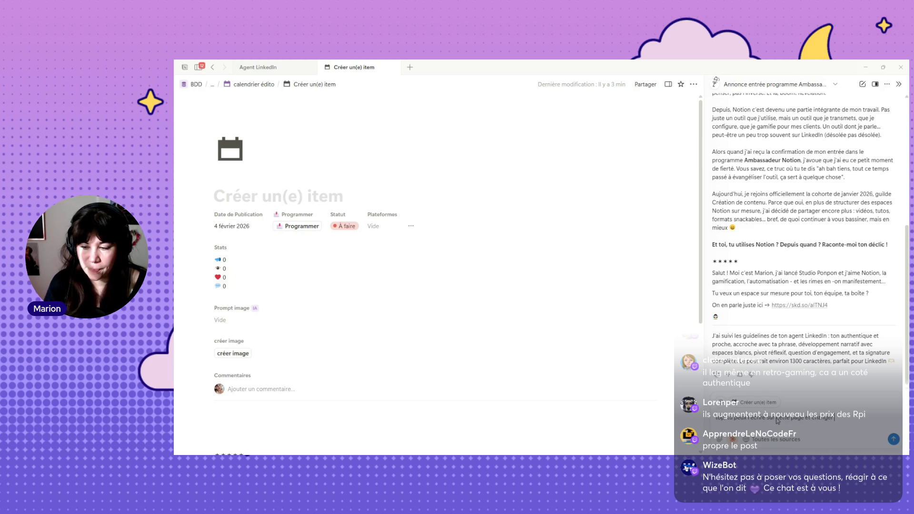
pyautogui.write('ur "annonce')
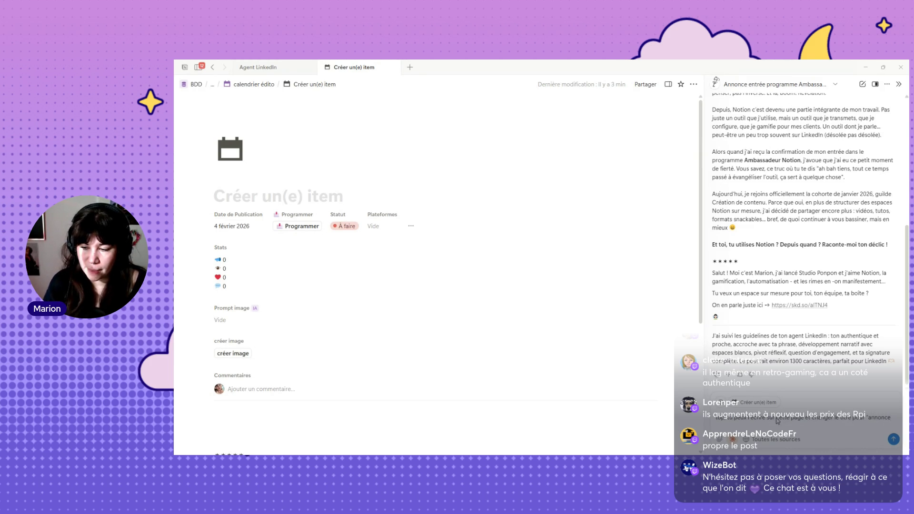
pyautogui.write(' ambassadrice notion')
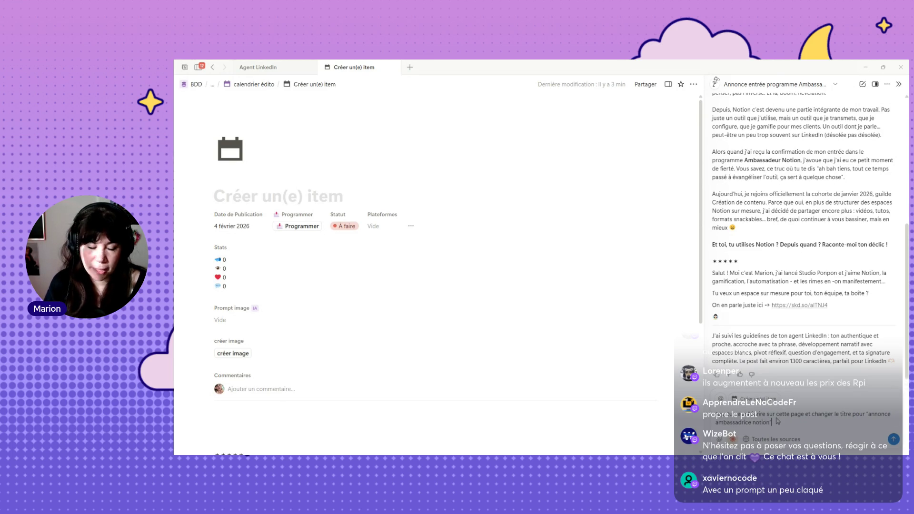
# Step: Send the request to write the post on this page and retitle it 'annonce ambassadrice notion'
pyautogui.press('Return')
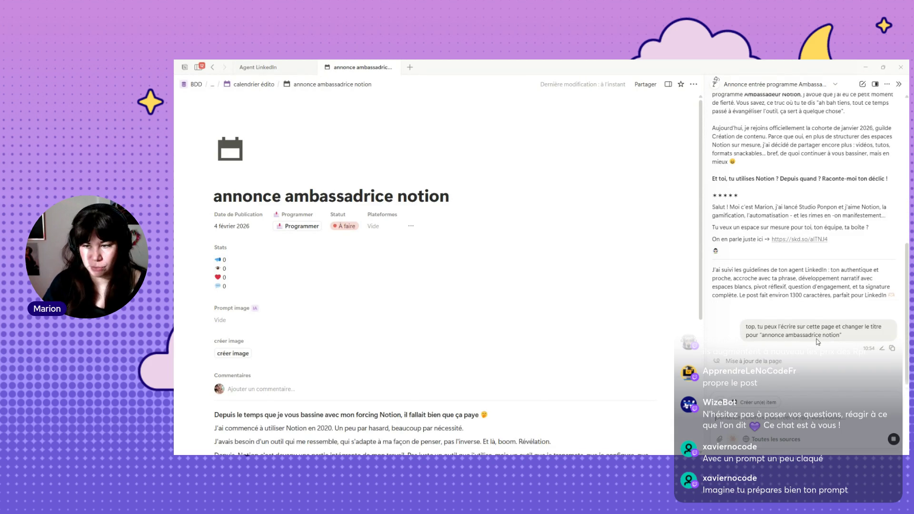
pyautogui.scroll(5, 816, 366)
pyautogui.scroll(5, 816, 366)
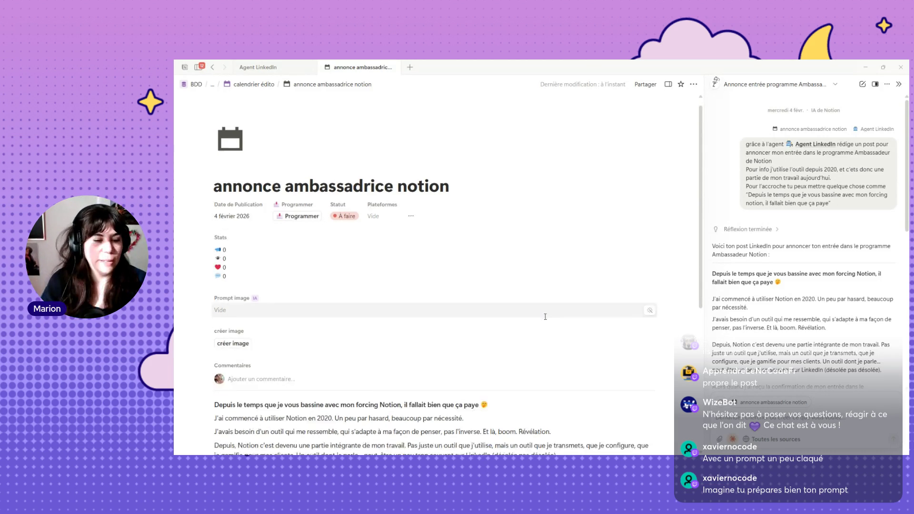
pyautogui.scroll(-5, 545, 321)
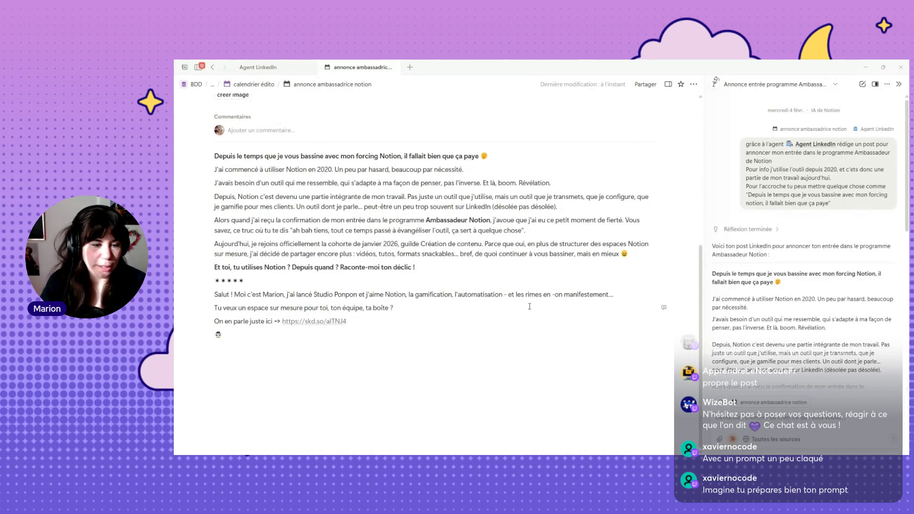
pyautogui.scroll(3, 532, 275)
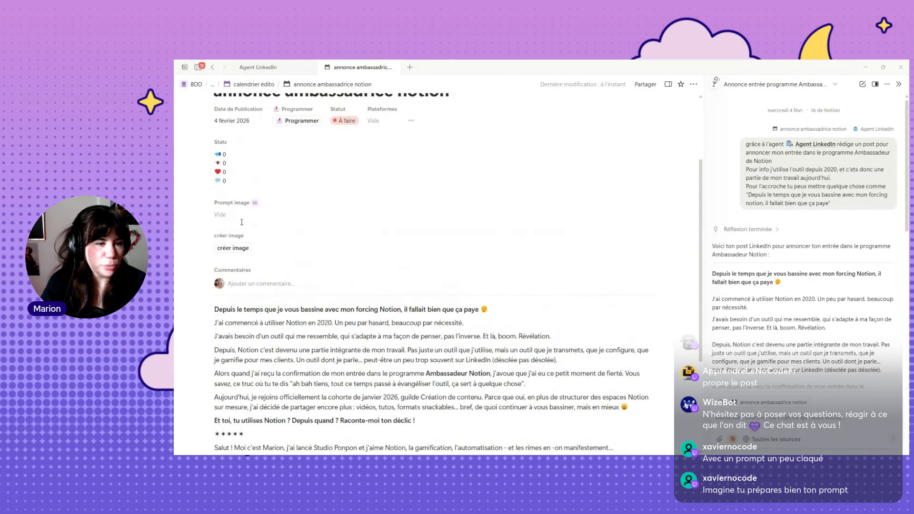
# Step: Open the Prompt image property of the retitled announcement page for editing
pyautogui.click(225, 213)
# Step: Have the AI write the Notion-themed illustration prompt into Prompt image via Mettre à jour
pyautogui.click(638, 200)
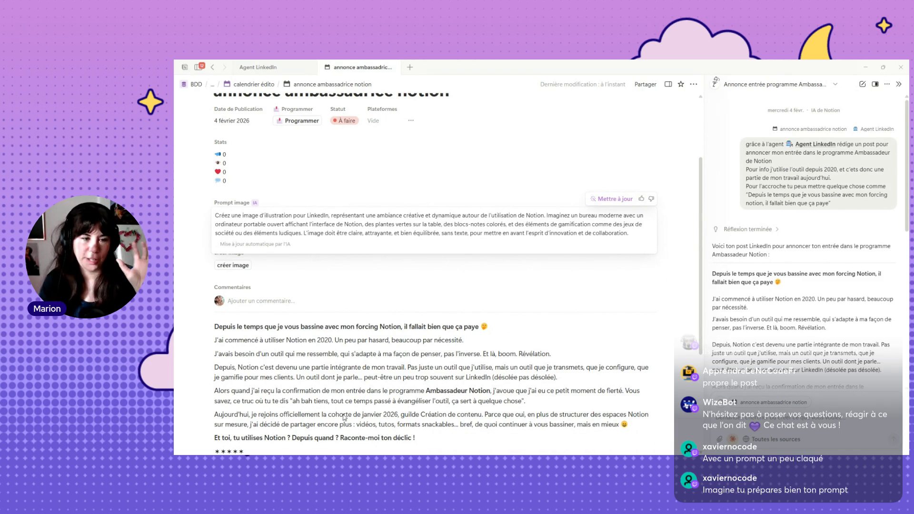
pyautogui.click(240, 272)
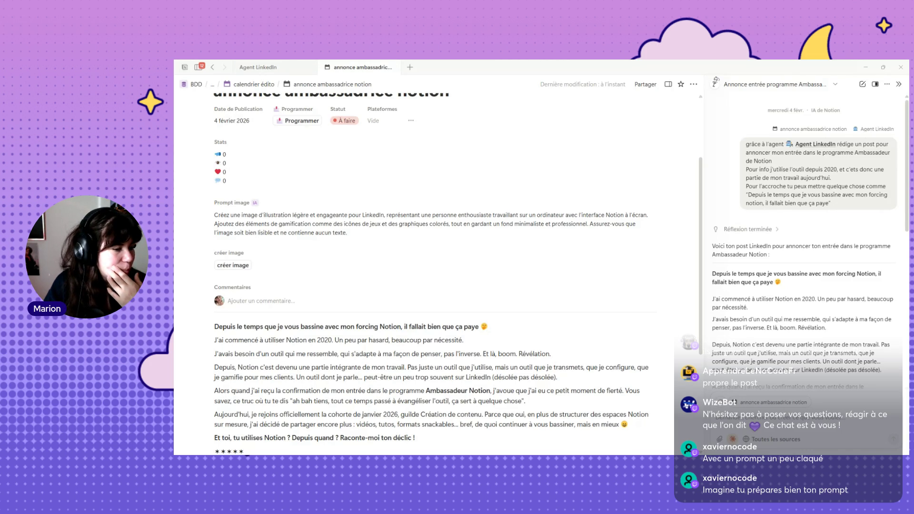
# Step: Generate the illustration from the image prompt with créer image so it lands below the post
pyautogui.click(240, 267)
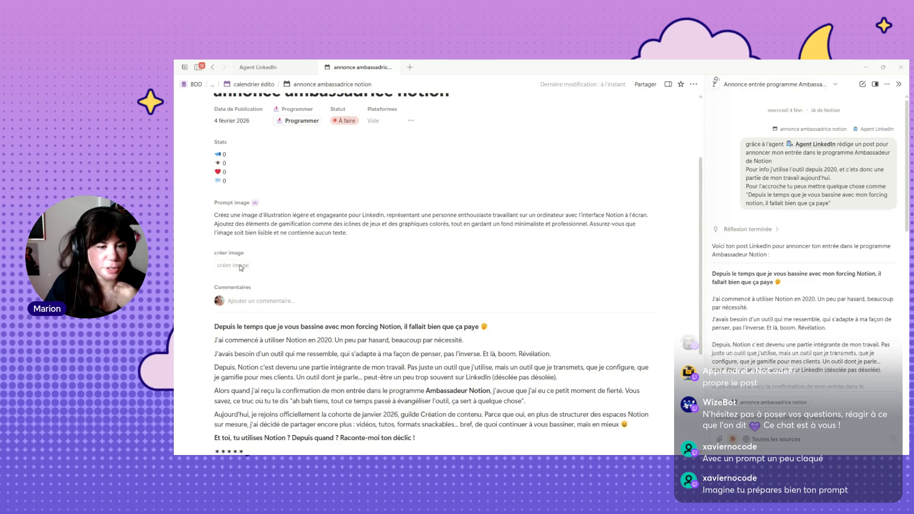
pyautogui.scroll(-2, 543, 267)
pyautogui.scroll(-2, 543, 266)
pyautogui.scroll(-1, 544, 266)
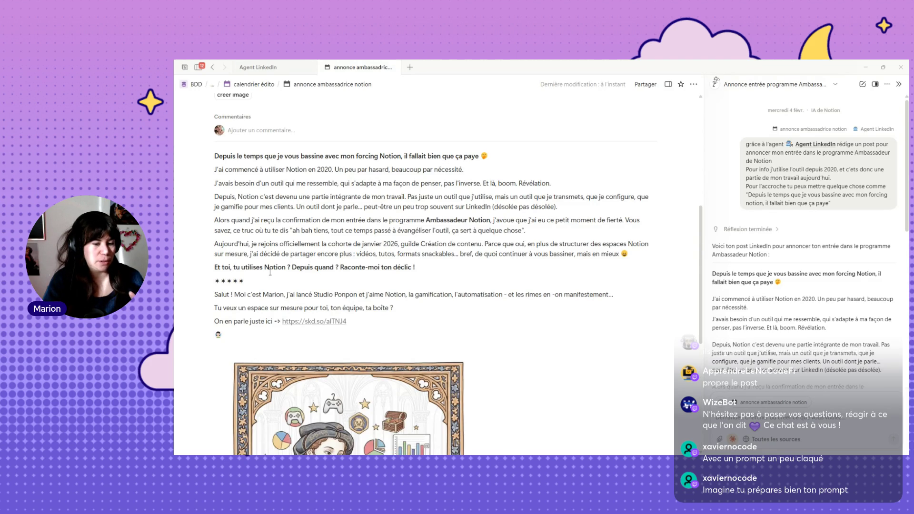
pyautogui.scroll(-2, 601, 314)
pyautogui.scroll(-2, 601, 314)
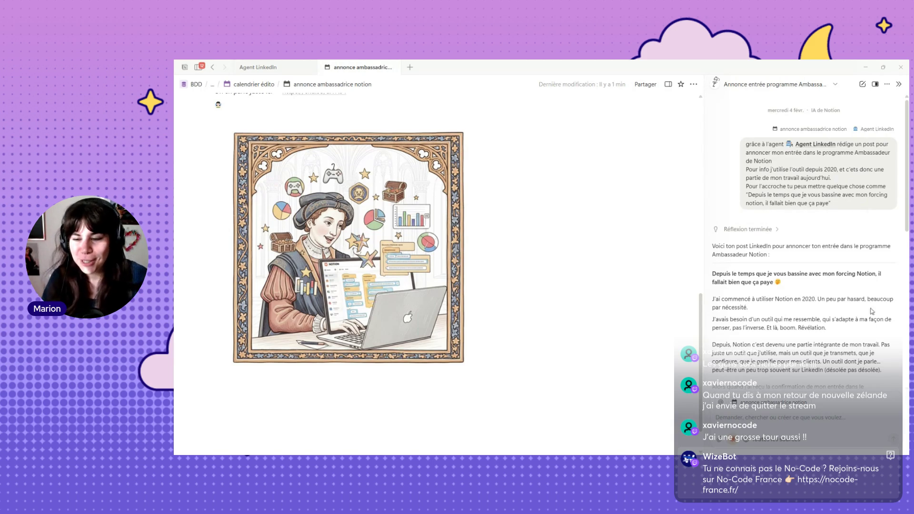
pyautogui.scroll(-2, 774, 351)
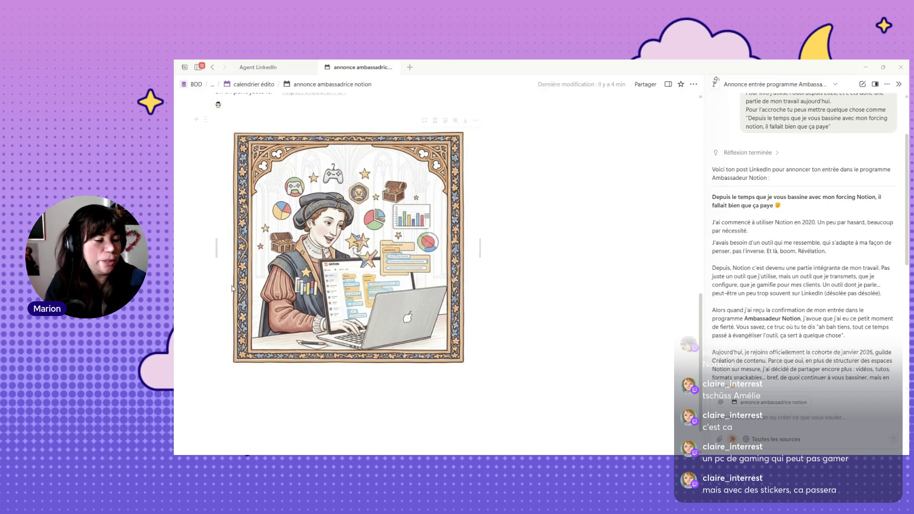
pyautogui.moveTo(357, 120)
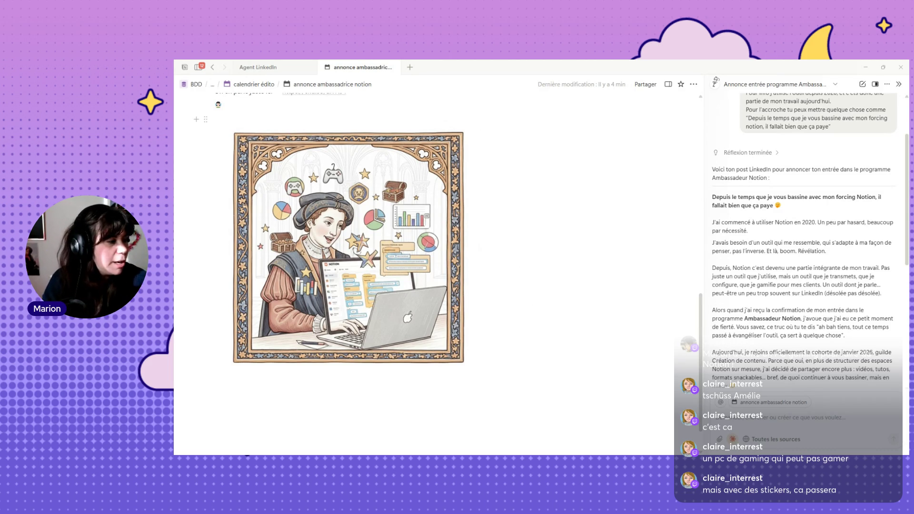
pyautogui.scroll(2, 361, 263)
pyautogui.scroll(-3, 361, 264)
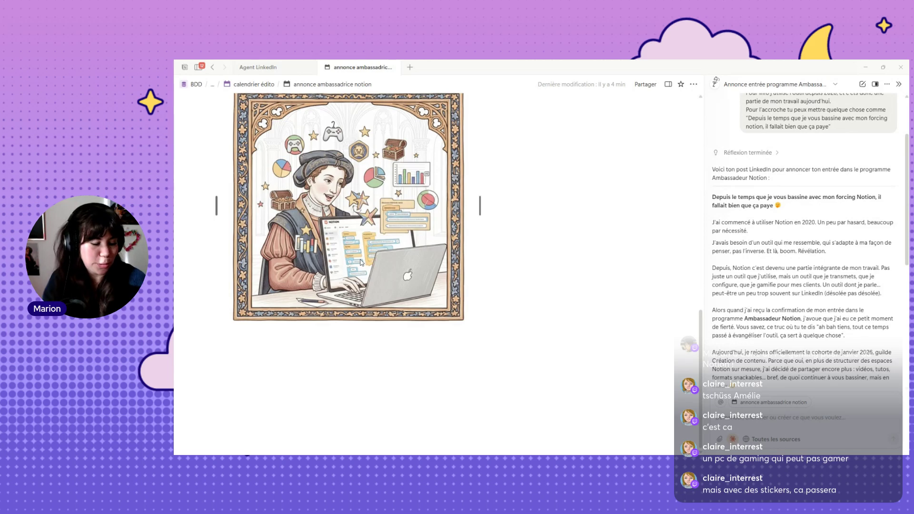
pyautogui.scroll(2, 358, 205)
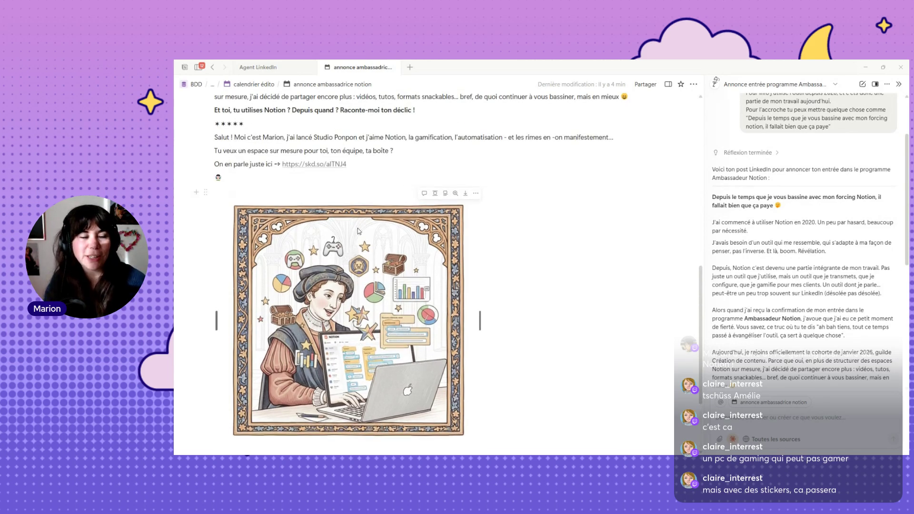
pyautogui.scroll(-2, 330, 218)
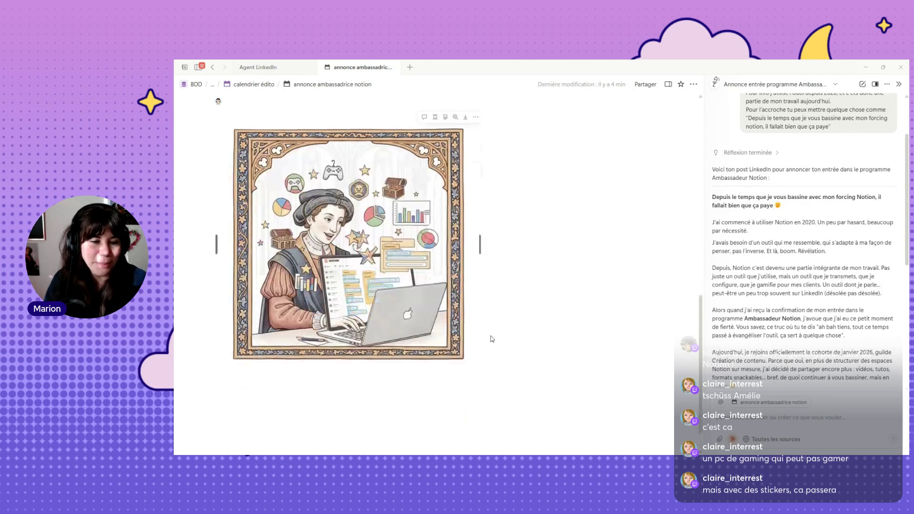